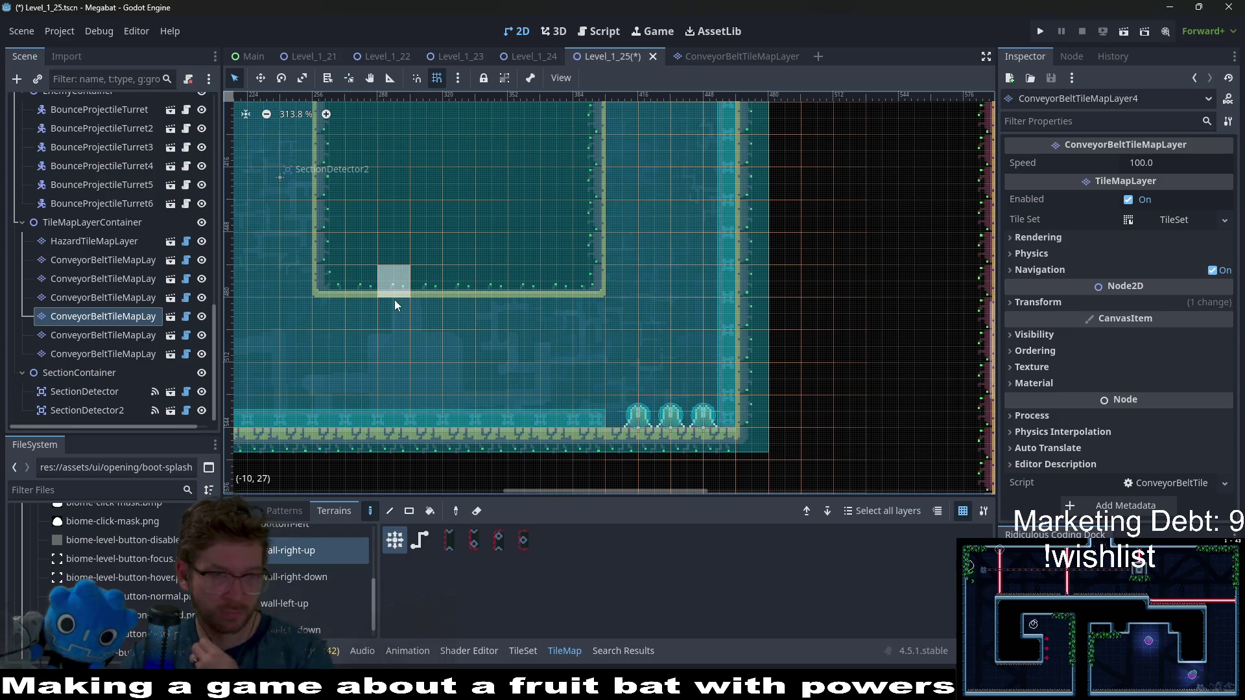
Instantiate ConveyorBeltTileMapLayer.tscn under TileMapLayerContainer and move it into place
right_click(92, 223)
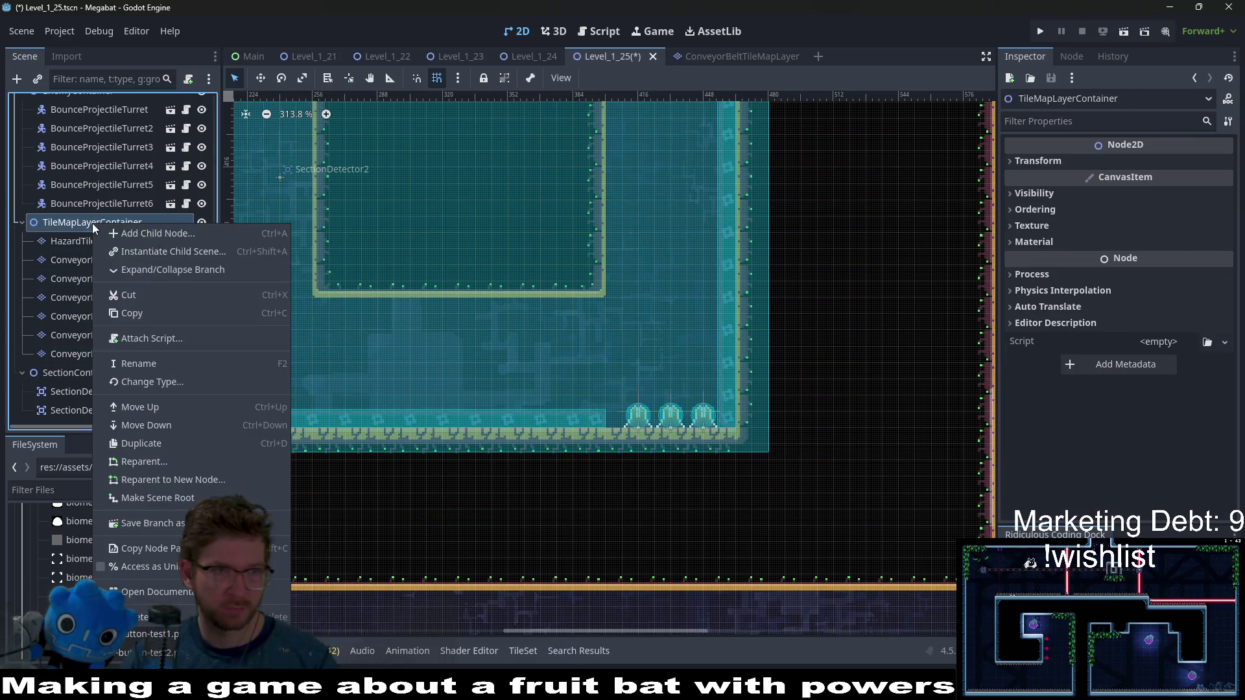
left_click(162, 251)
type("conv")
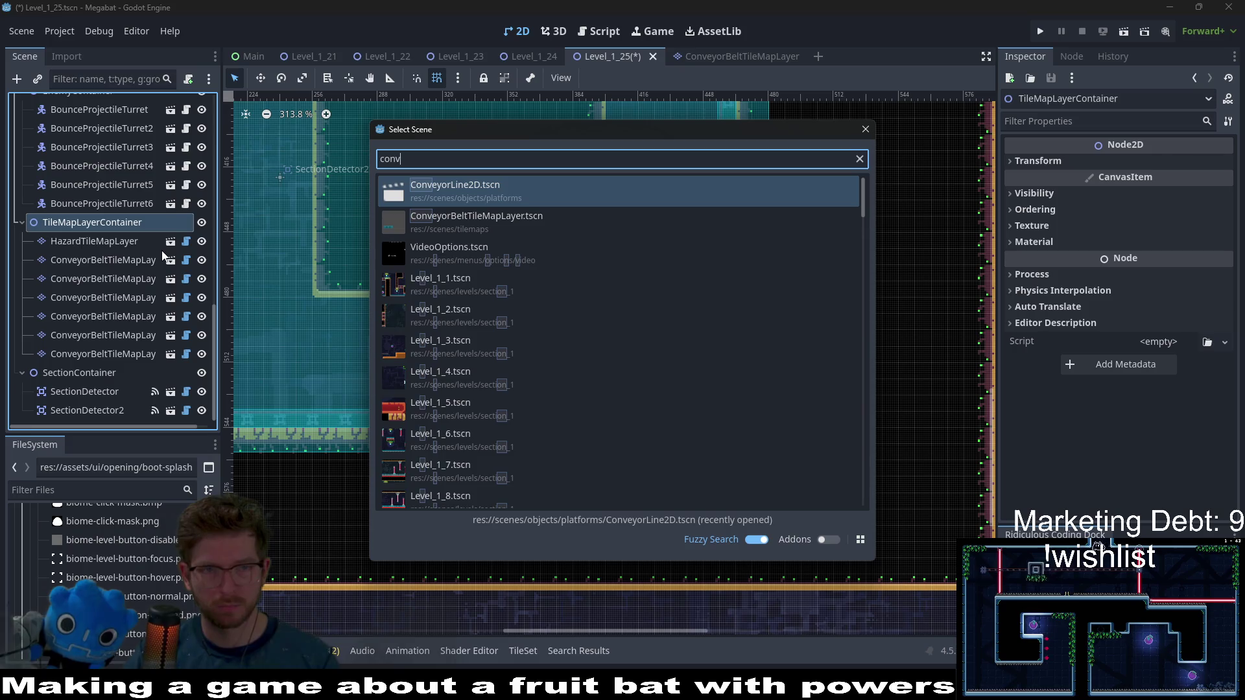
key("Down")
key("Return")
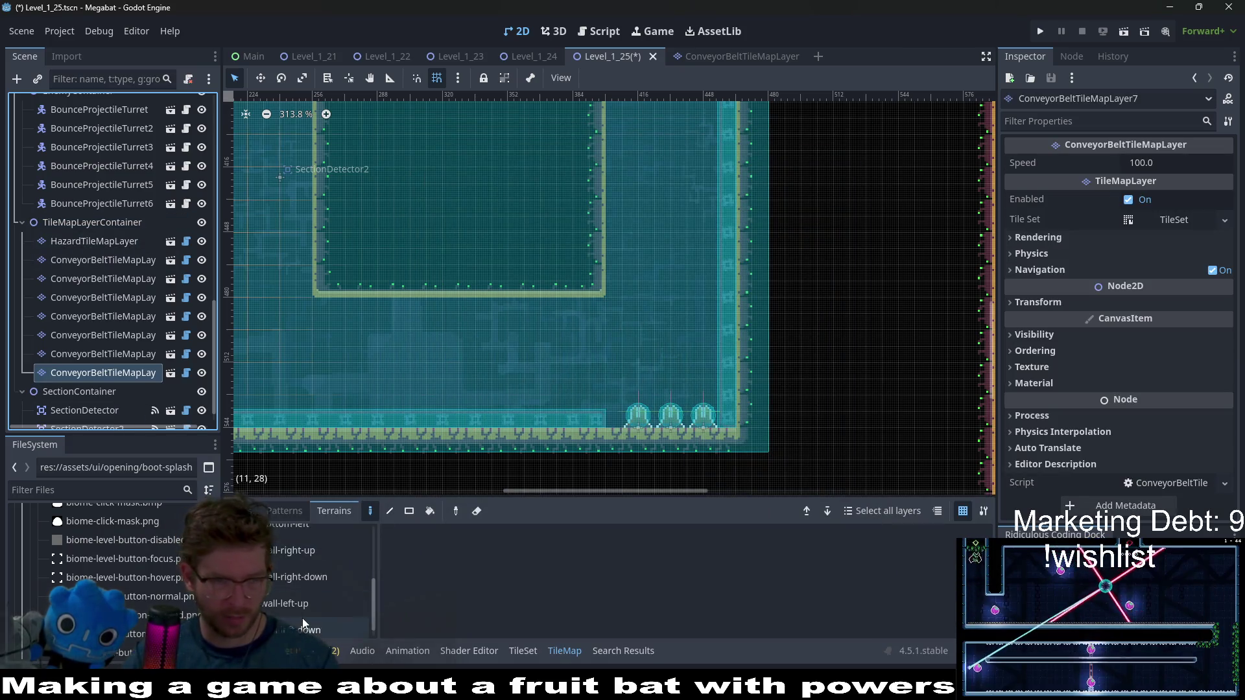
key("w")
mouse_move(415, 259)
left_mouse_down()
mouse_move(457, 275)
mouse_move(438, 327)
mouse_move(352, 284)
mouse_move(529, 343)
mouse_move(536, 125)
mouse_move(620, 334)
left_mouse_up()
Paint a vertical strip of wall-left-up conveyor tiles by the wall corner, removing stray cells
scroll(438, 327, "down", 4)
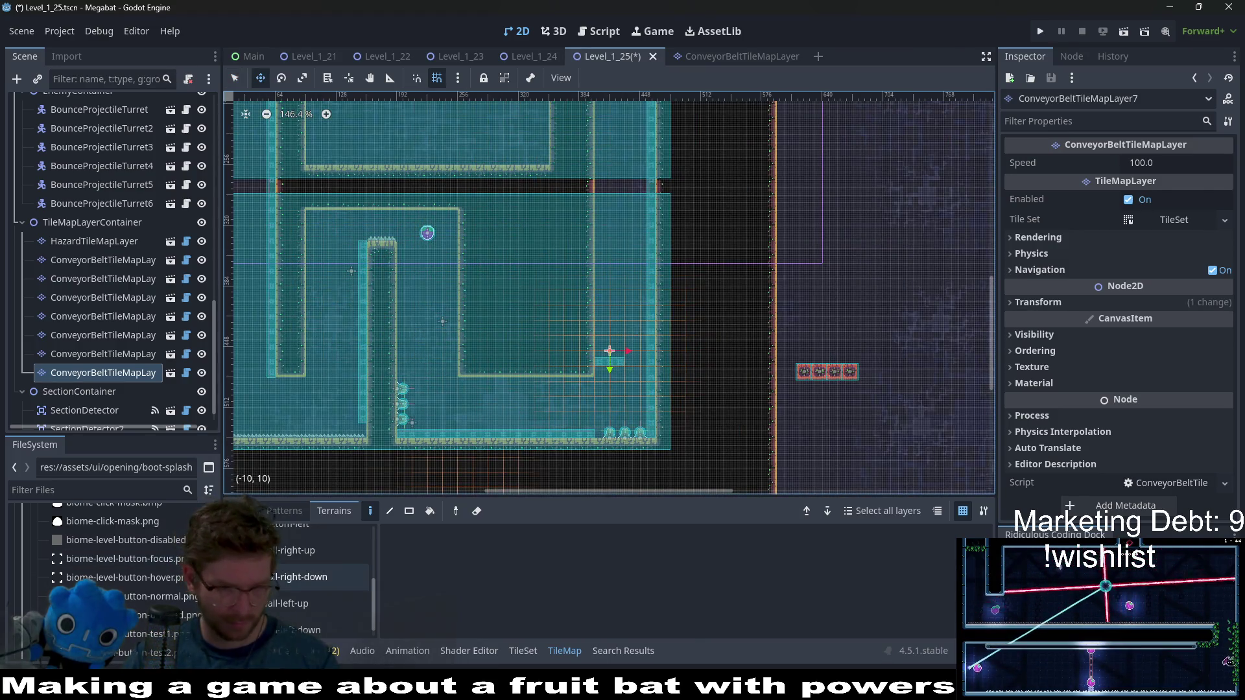
scroll(331, 605, "down", 1)
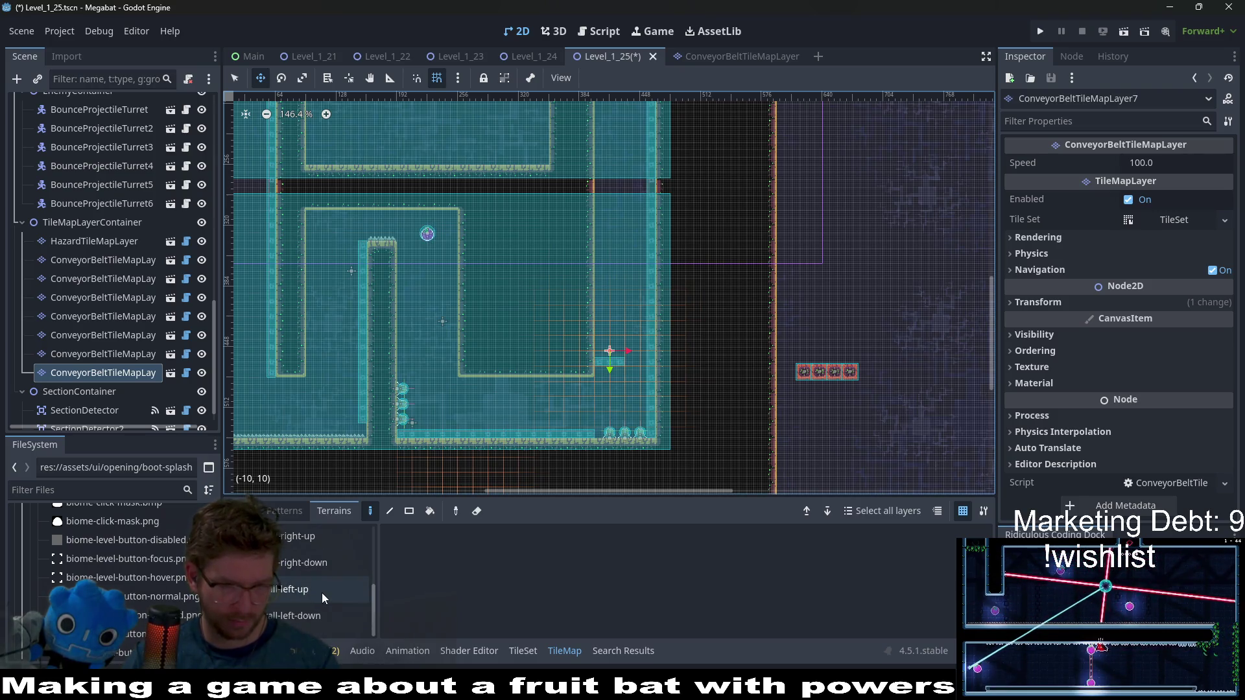
left_click(322, 593)
scroll(598, 386, "up", 4)
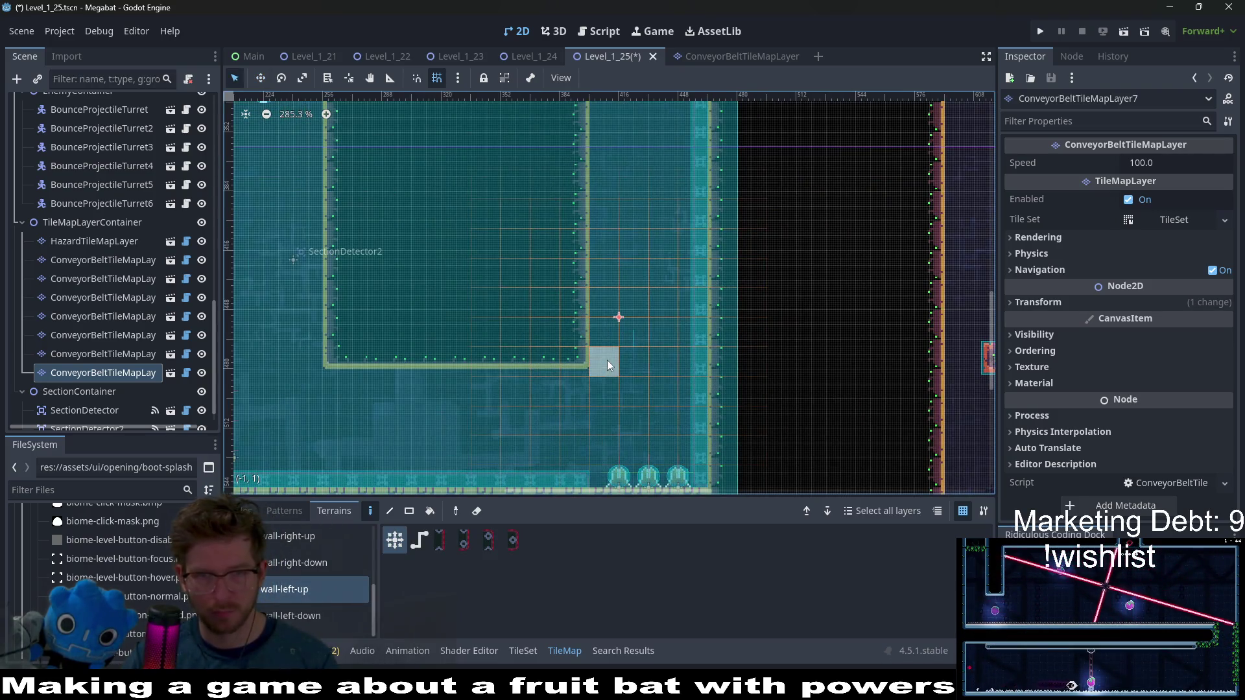
left_click_drag(607, 359, 589, 289)
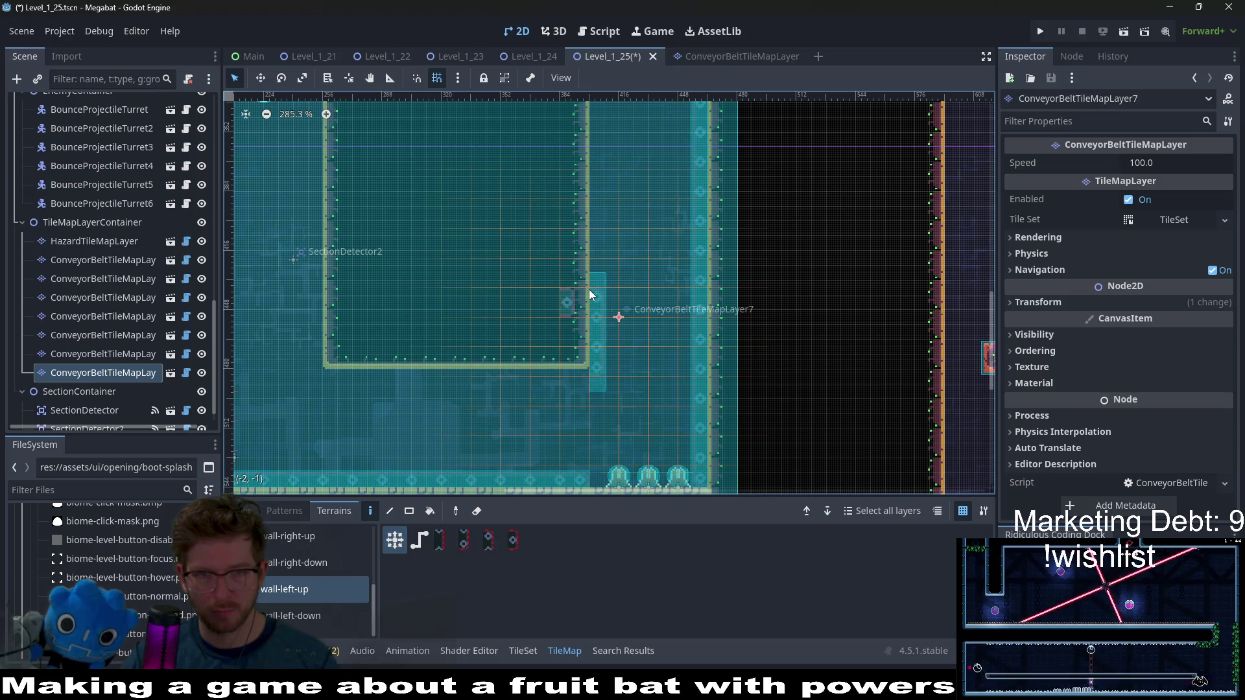
left_click(628, 383)
key("ctrl+z")
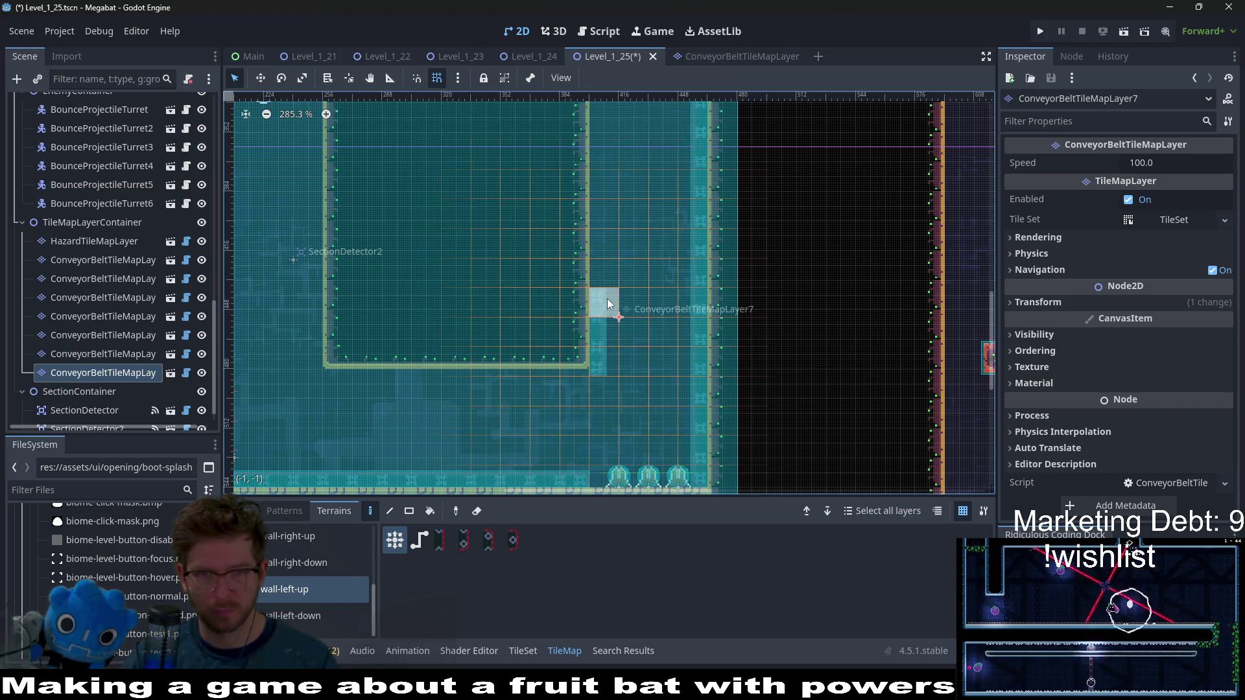
right_click(607, 275)
Shift the new conveyor layer up six pixels
scroll(637, 335, "up", 4)
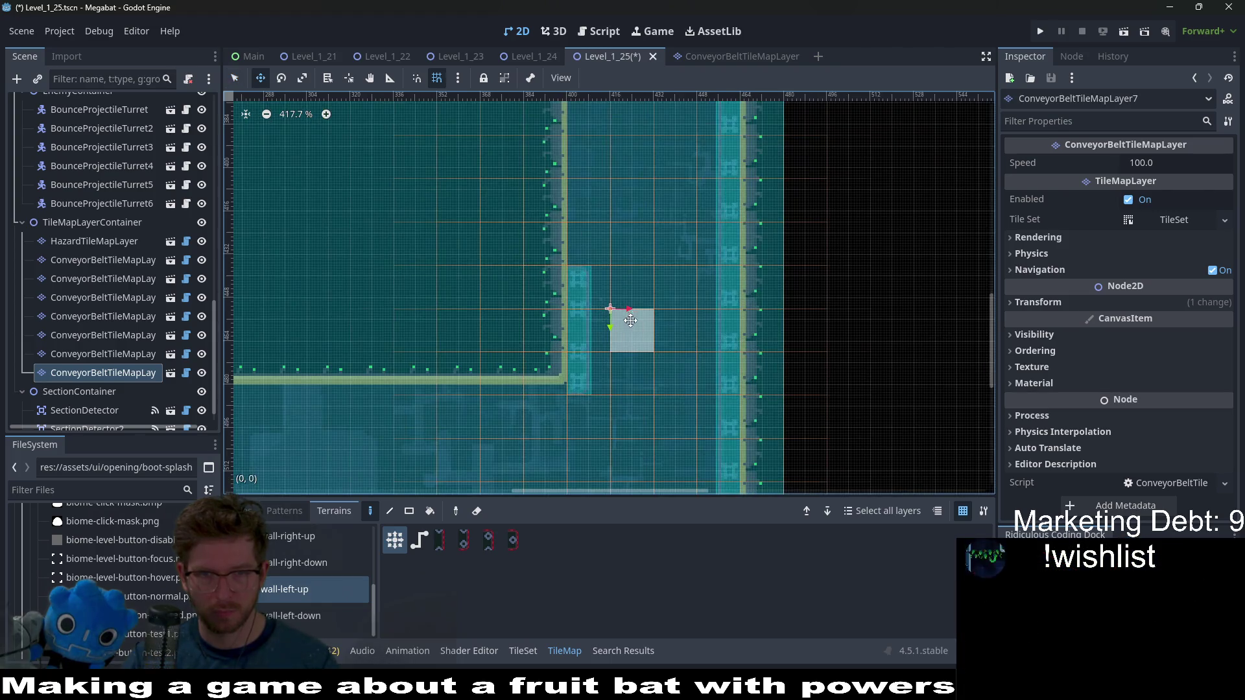
left_click_drag(632, 324, 628, 303)
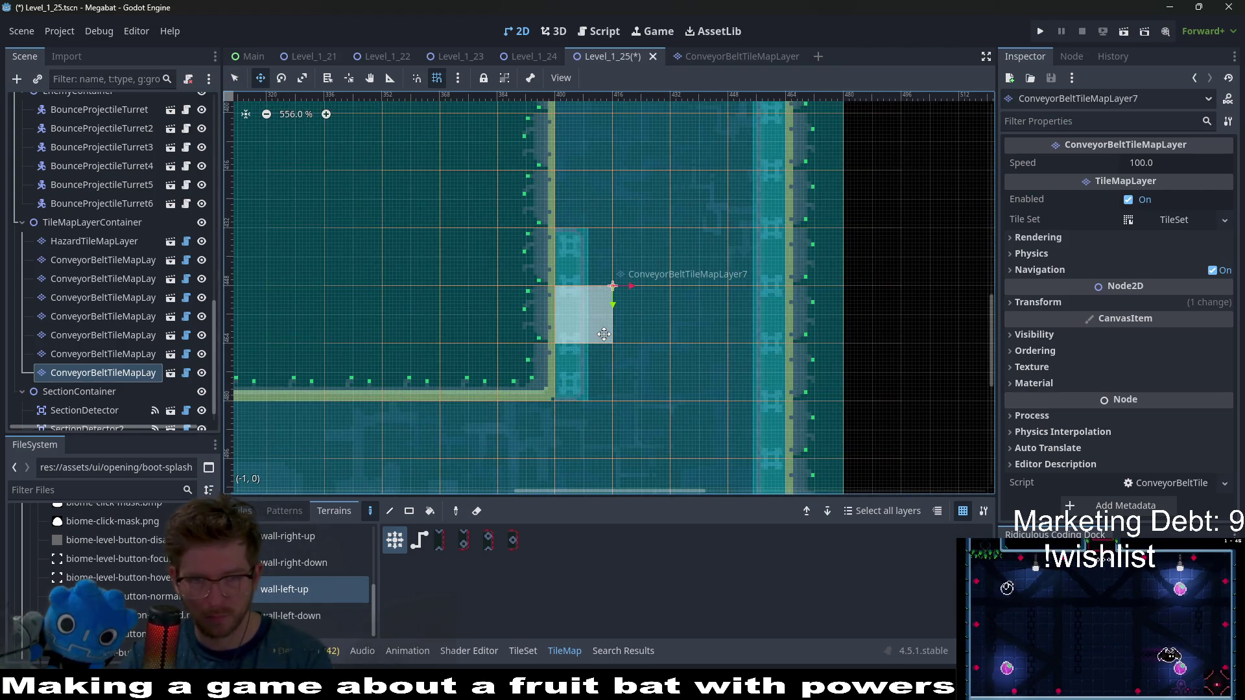
scroll(601, 331, "down", 2)
scroll(589, 263, "up", 3)
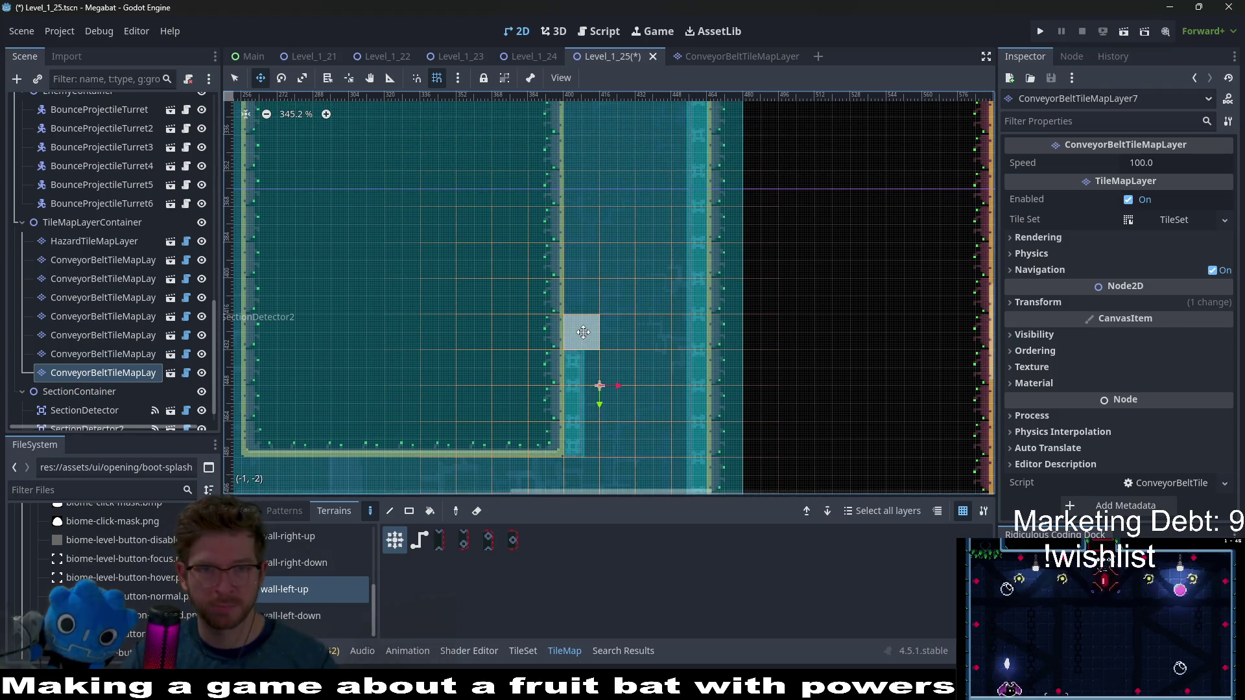
Fill a 1x17 column of wall-left-up conveyor tiles along the wall with the Rect tool
left_click(408, 512)
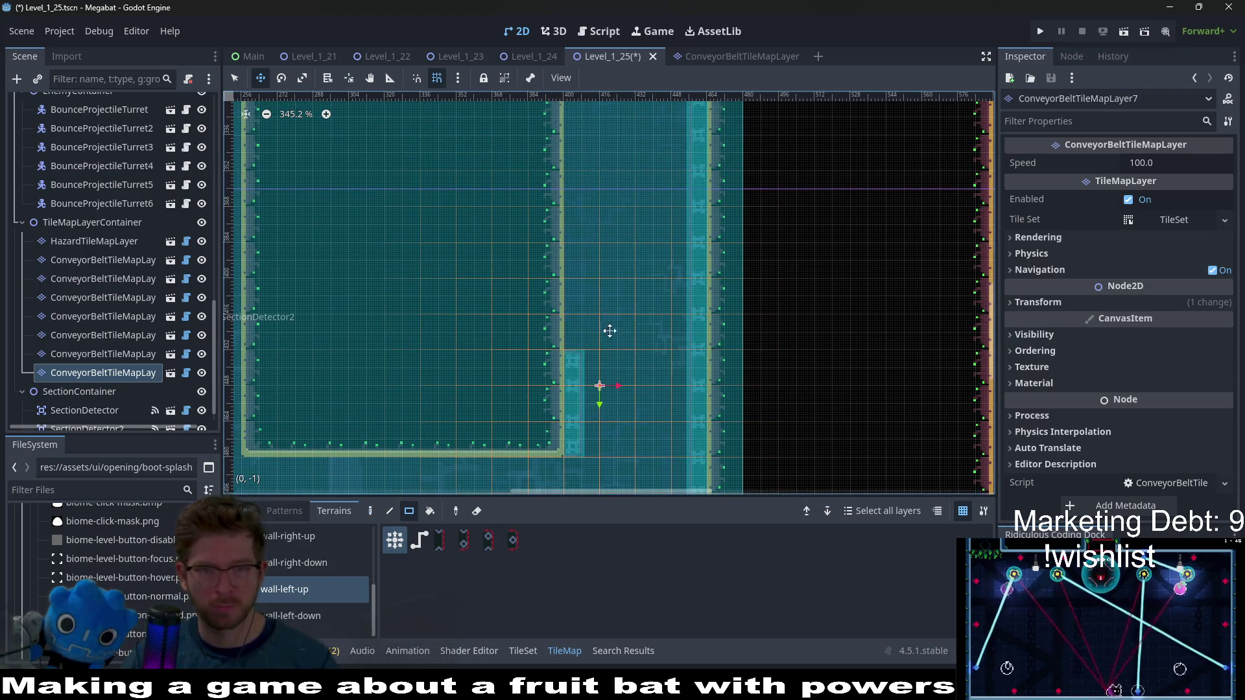
scroll(573, 198, "down", 10)
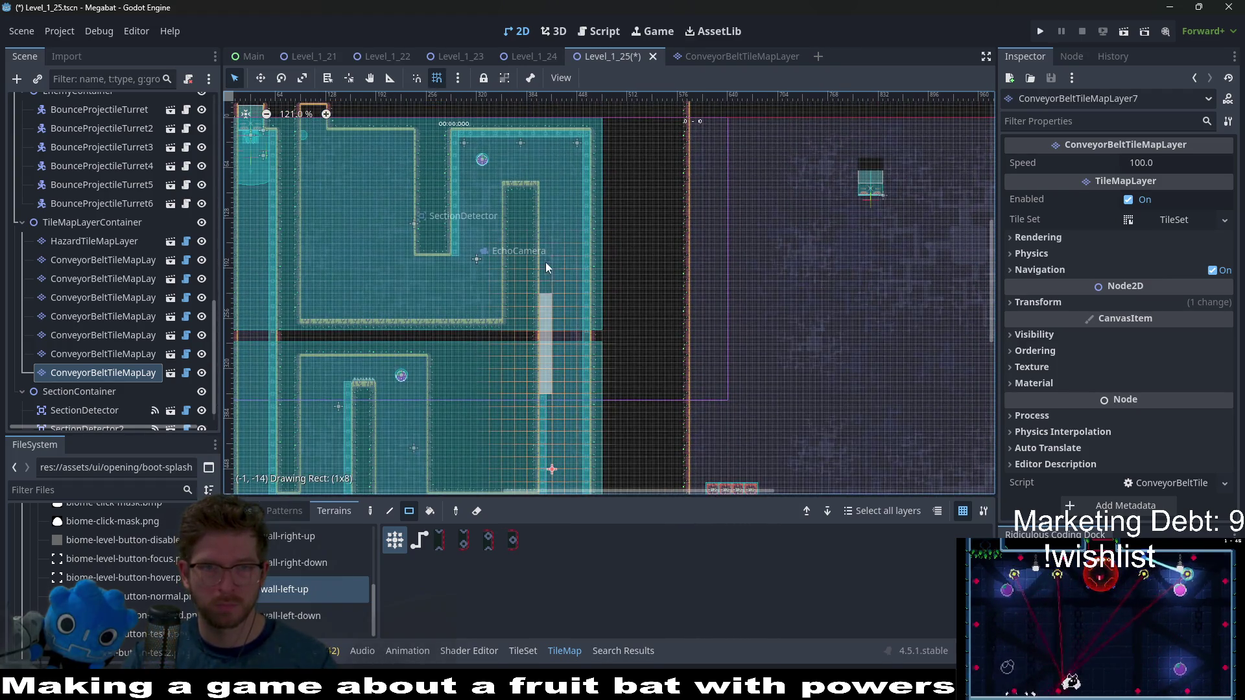
left_click_drag(543, 195, 543, 195)
scroll(581, 292, "up", 4)
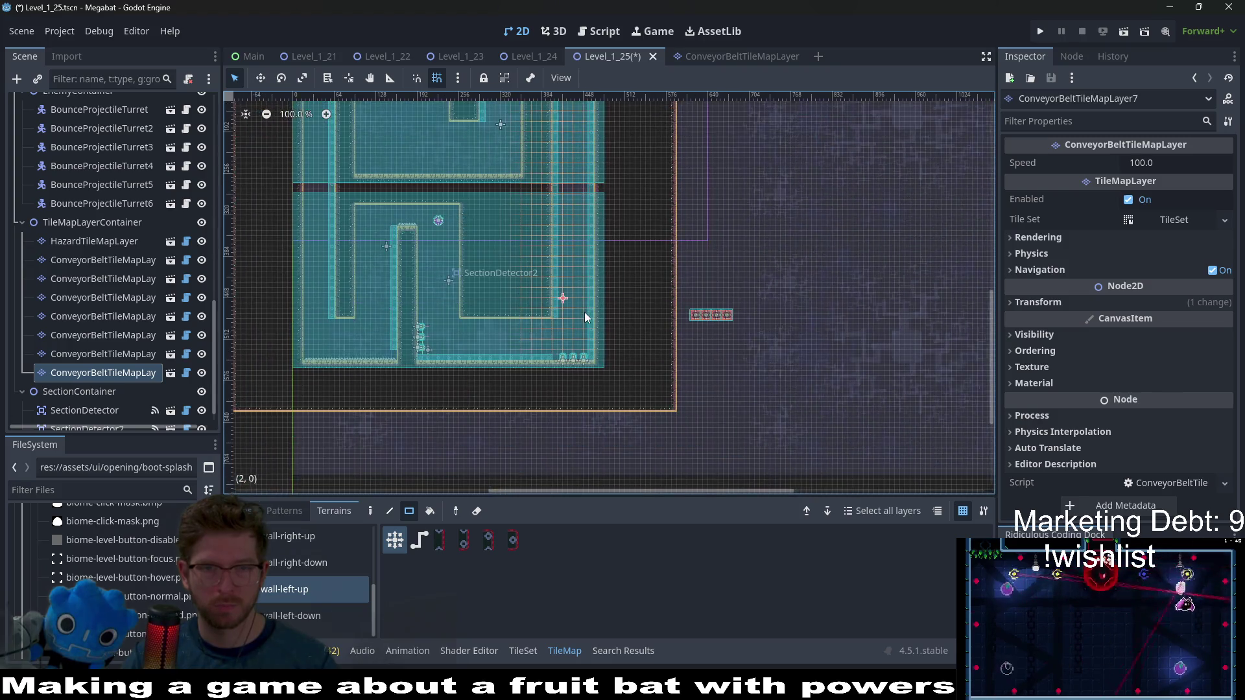
scroll(577, 327, "up", 6)
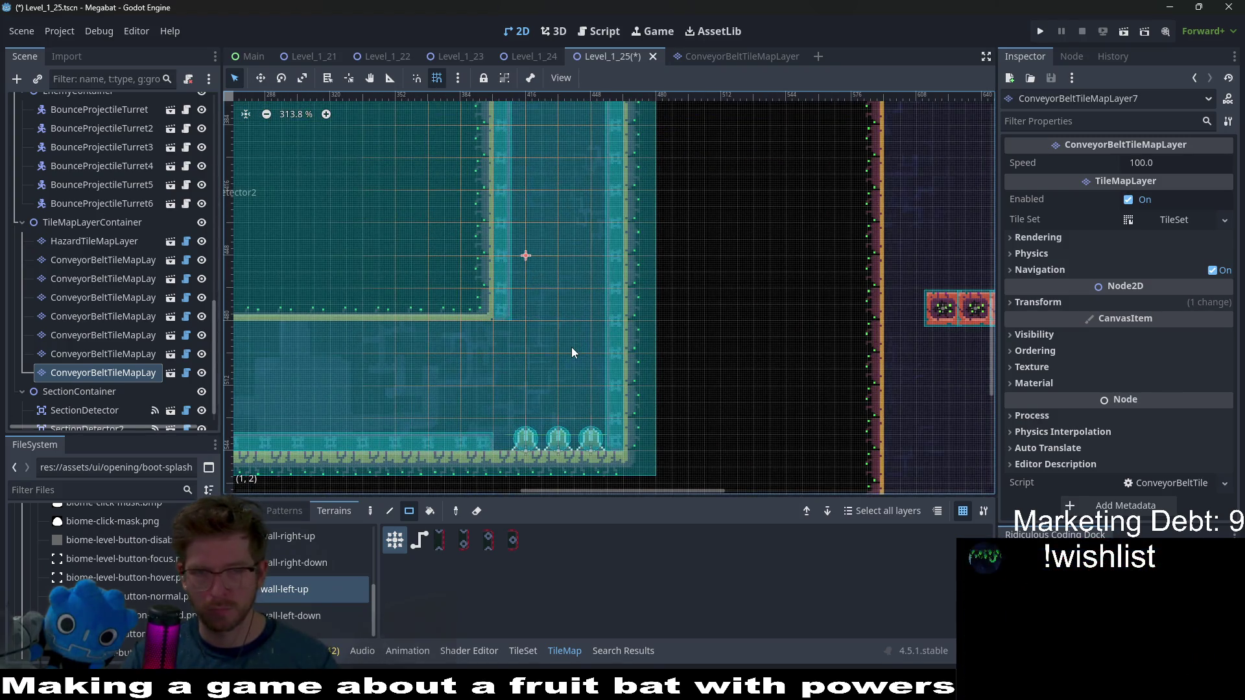
scroll(131, 356, "down", 1)
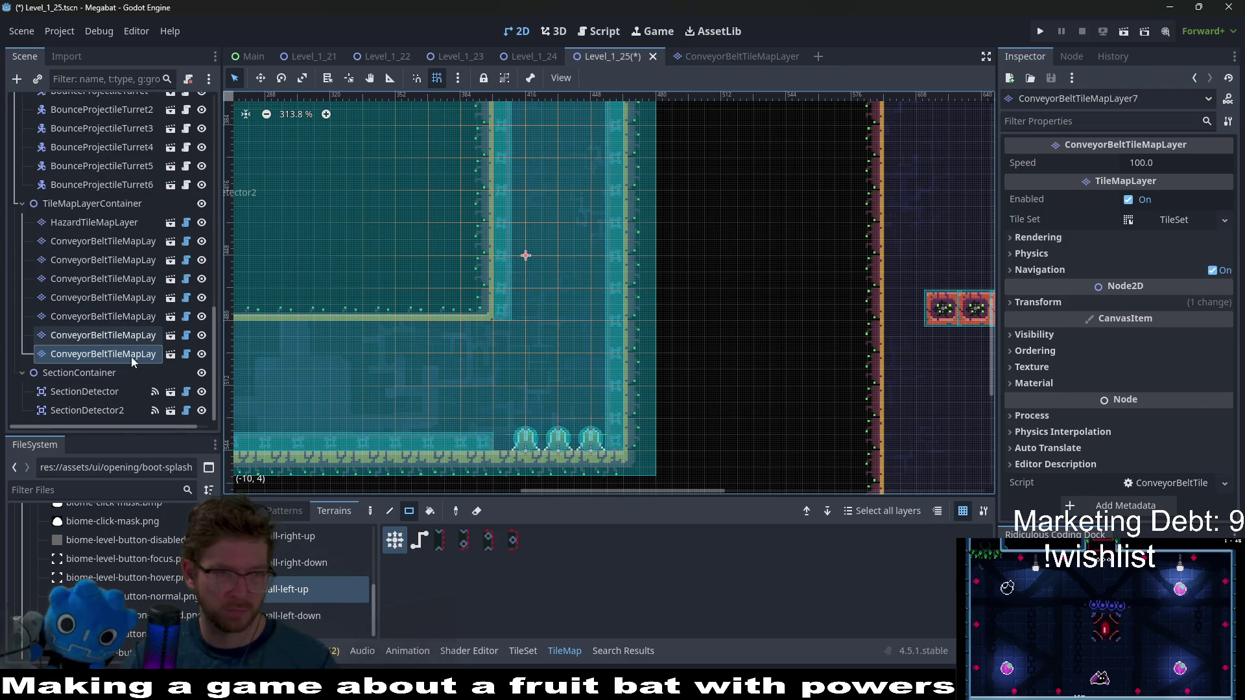
scroll(130, 363, "up", 6)
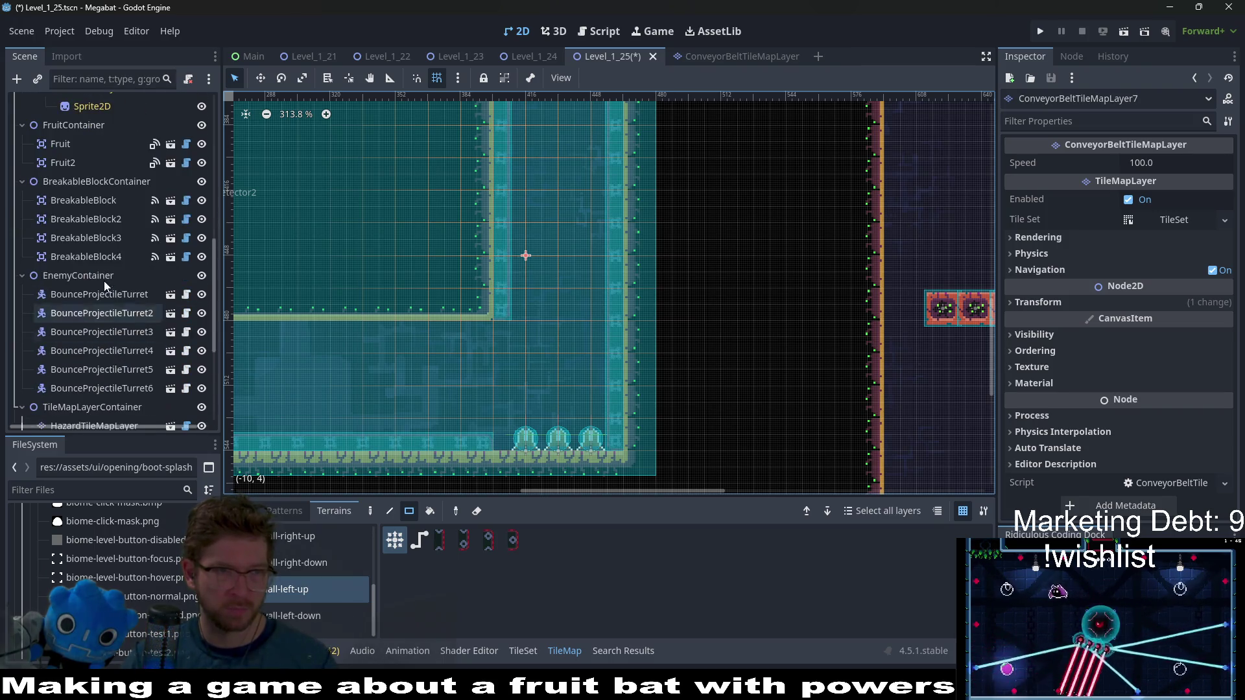
Delete BreakableBlock4 from the level
left_click(128, 255)
key("Delete")
key("Return")
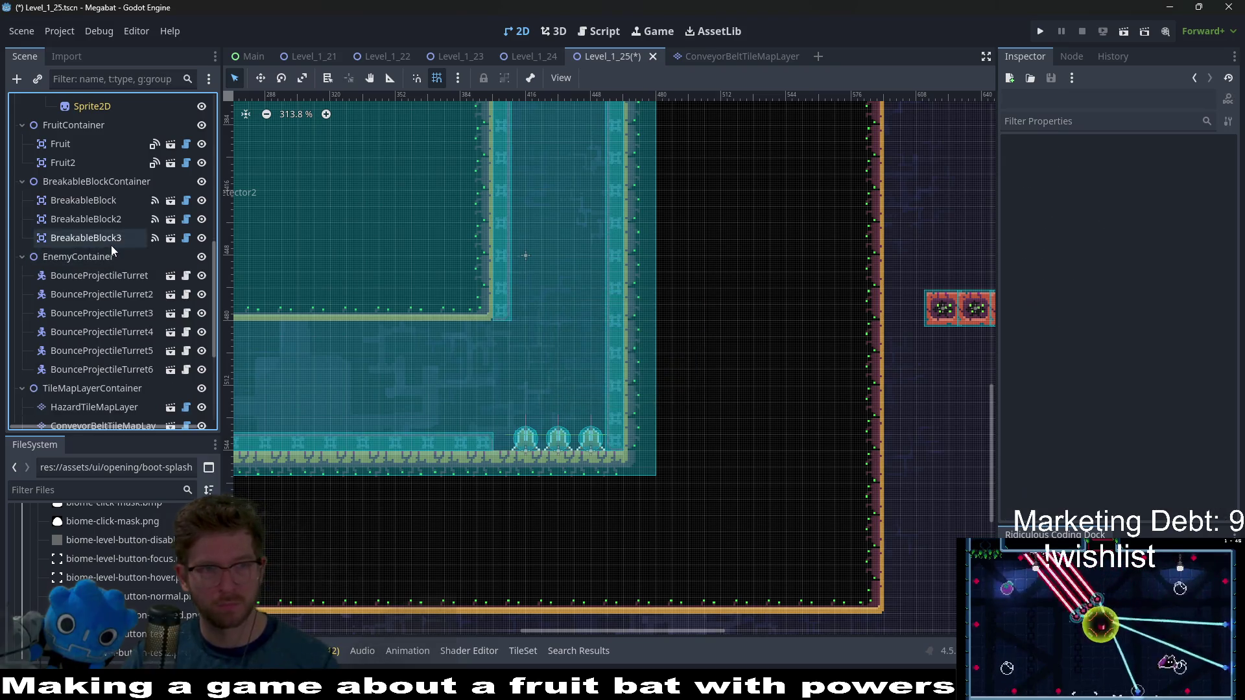
Move the three remaining breakable blocks left into the wall gap and save Level_1_25
left_click(121, 198, "shift")
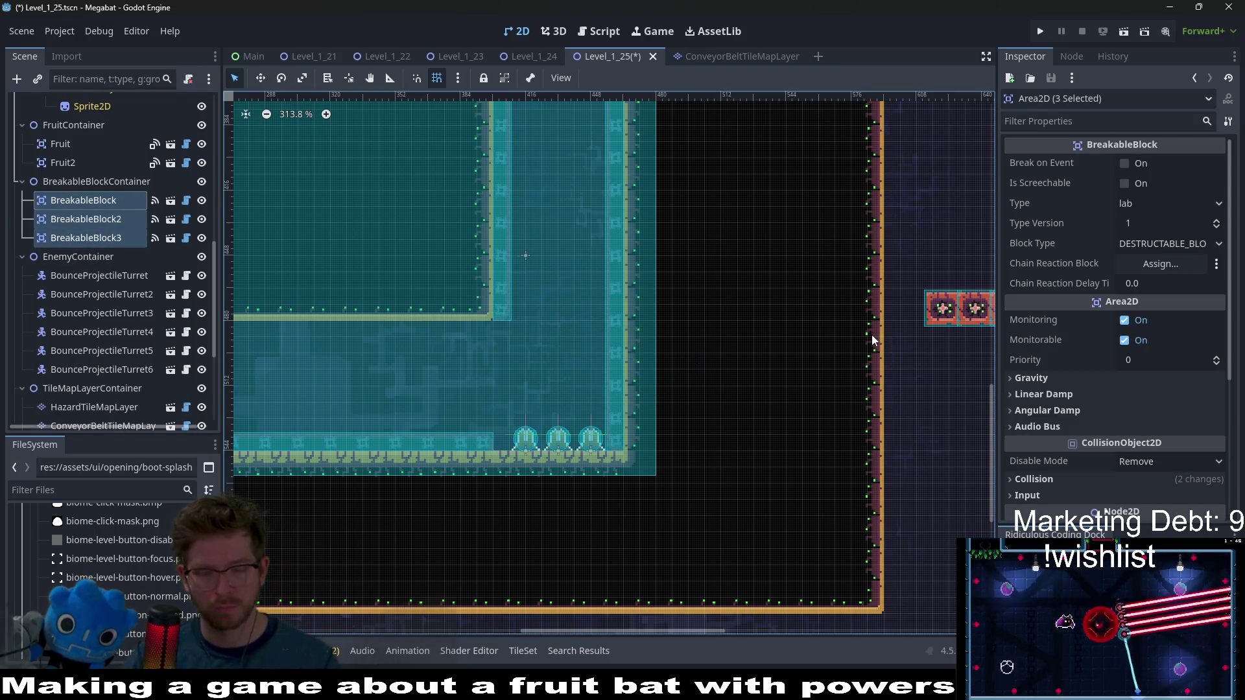
key("w")
mouse_move(946, 314)
left_mouse_down()
mouse_move(835, 324)
mouse_move(544, 305)
left_mouse_up()
scroll(544, 305, "up", 4)
scroll(572, 321, "up", 3)
key("Down")
key("Down")
key("Down")
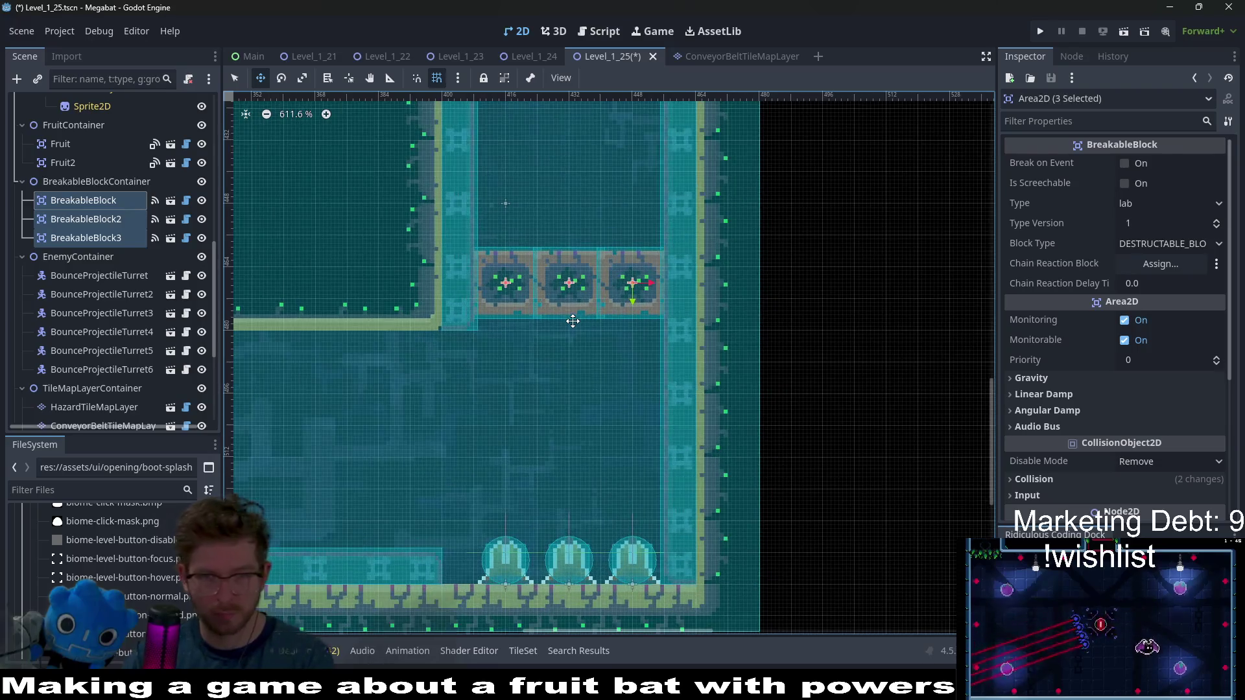
scroll(538, 316, "up", 7)
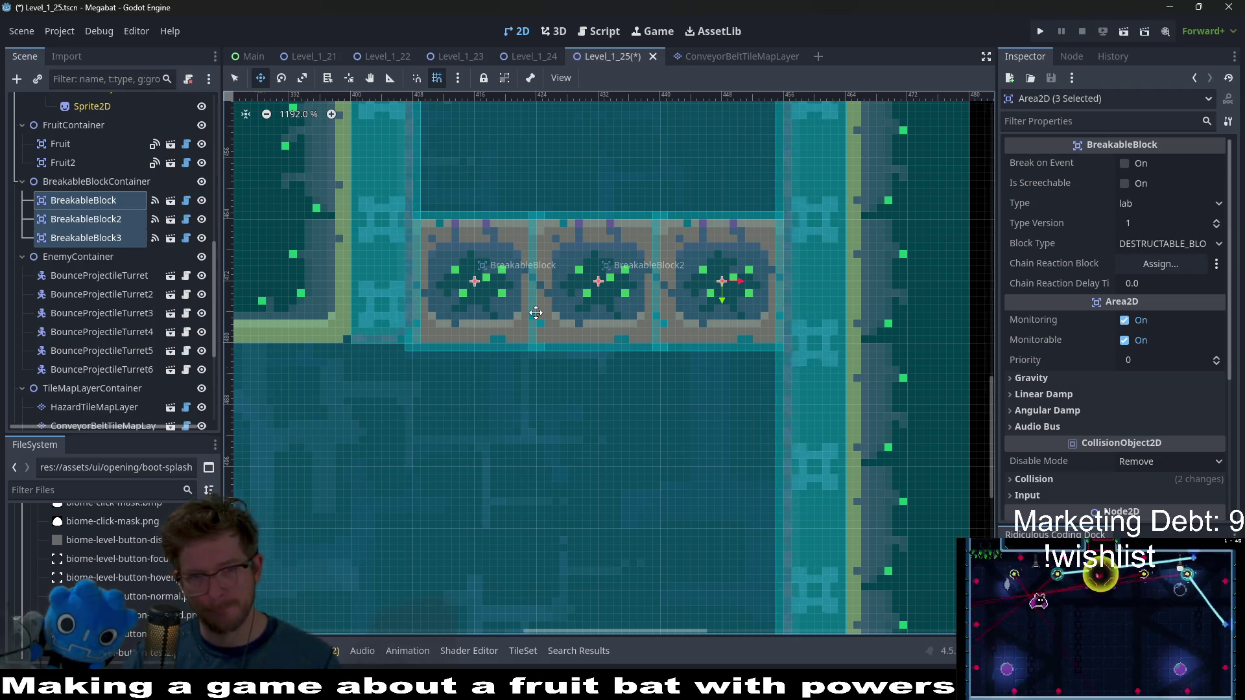
scroll(536, 313, "down", 3)
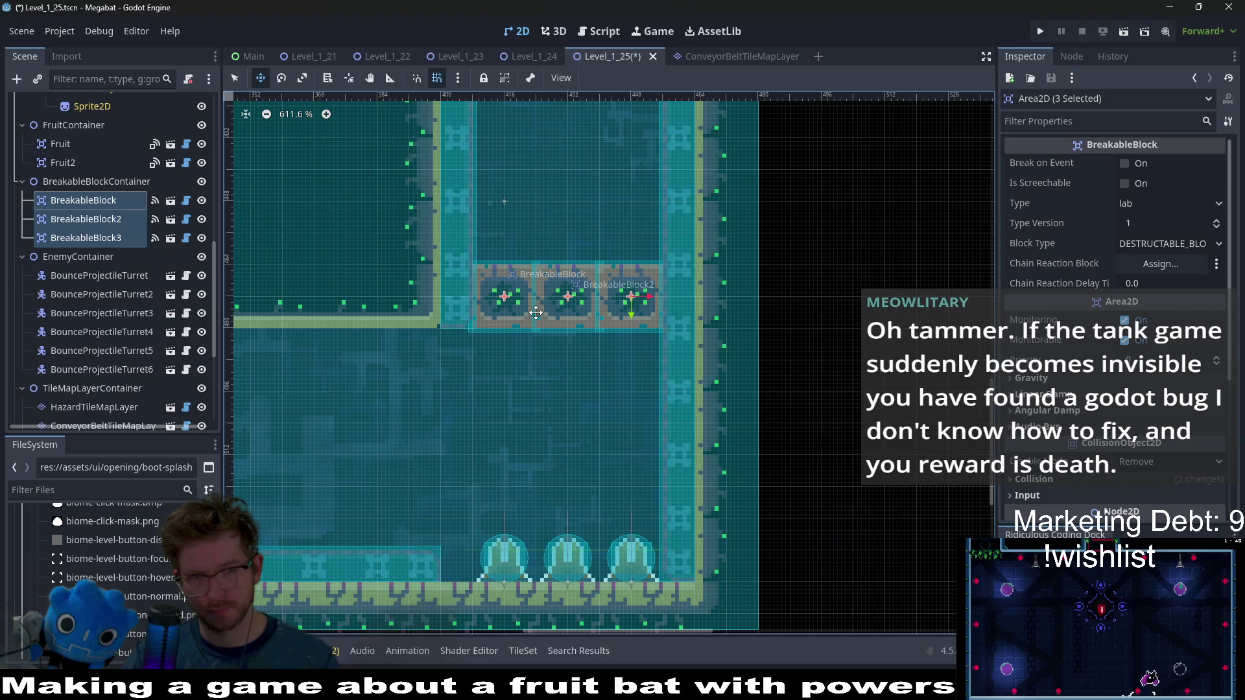
key("ctrl+s")
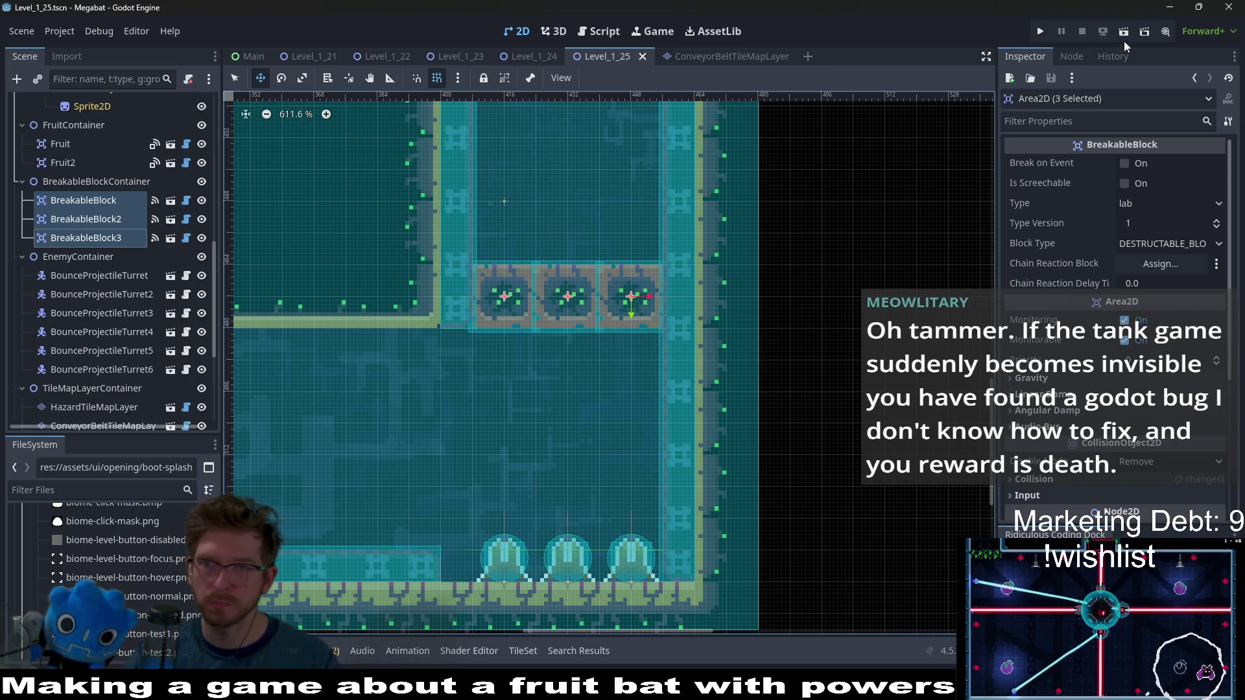
Run the level and fly the bat right, up over the pillar to the fruit, then along the floor
left_click(1126, 38)
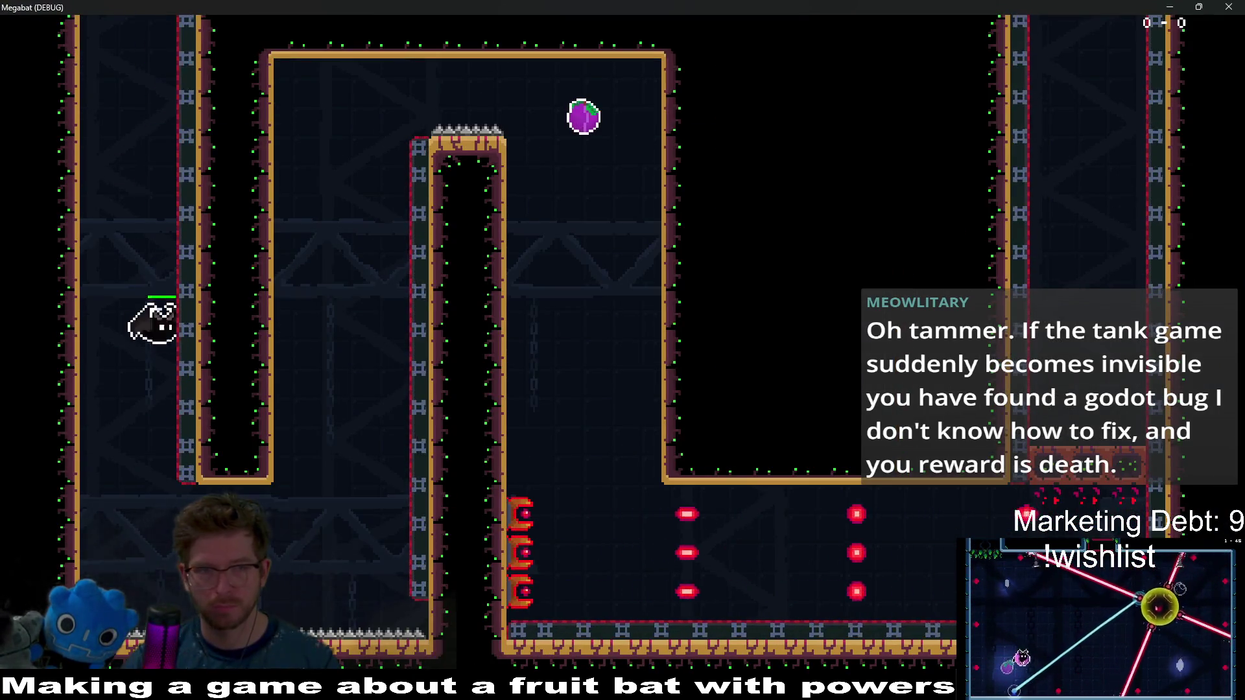
key("Right")
key("Up")
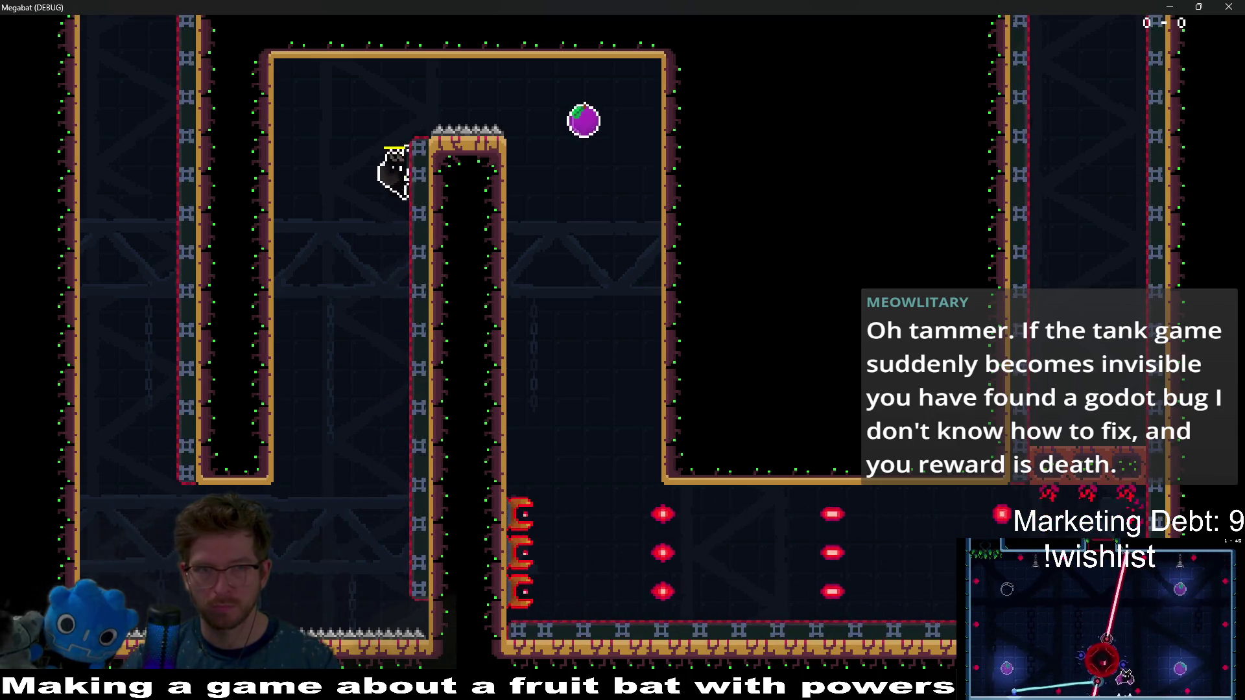
key("Right")
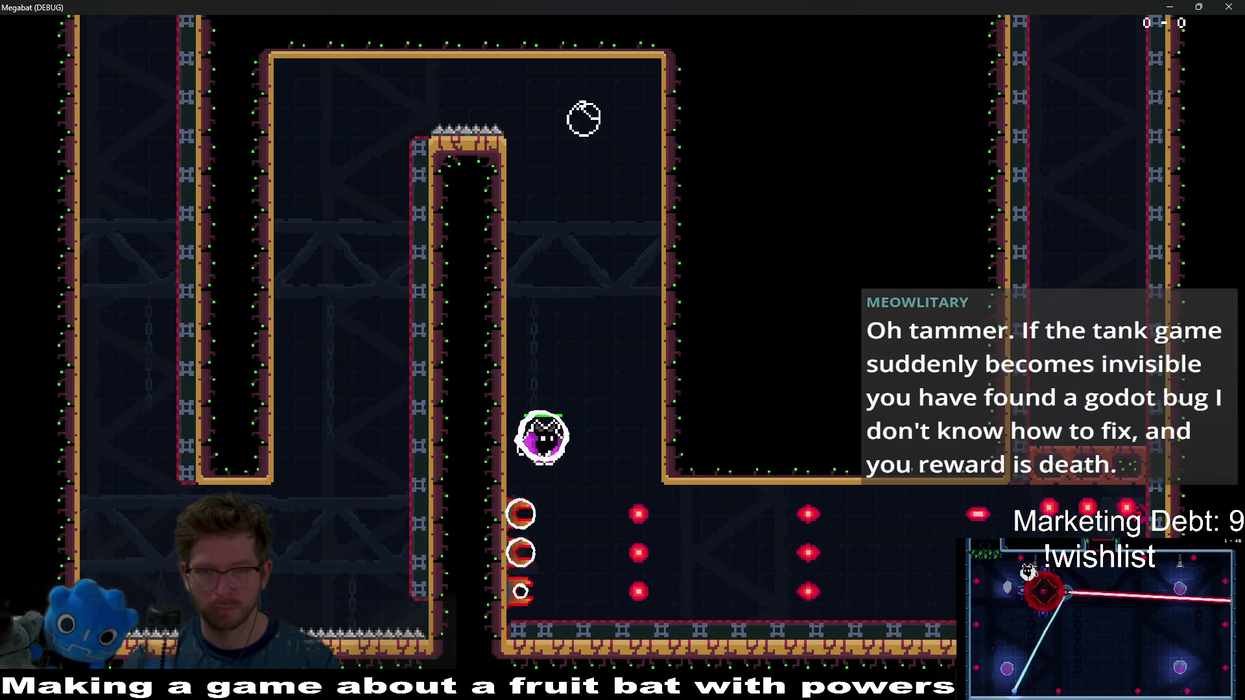
key("Right")
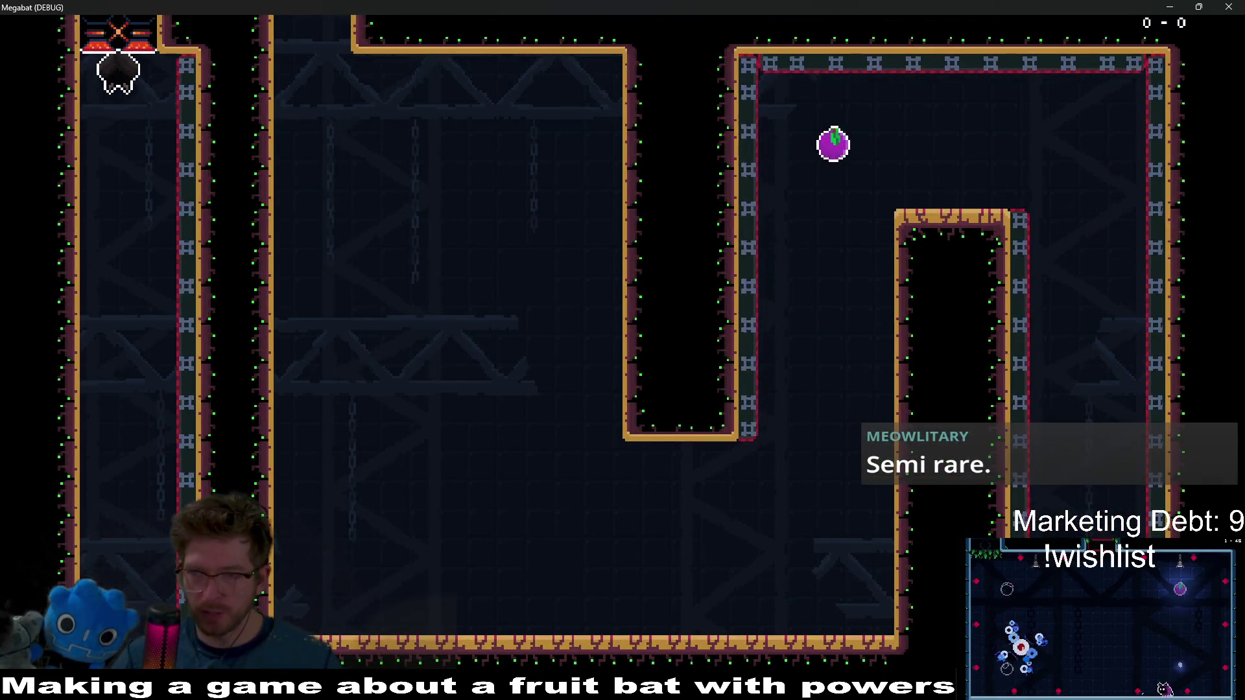
key("space")
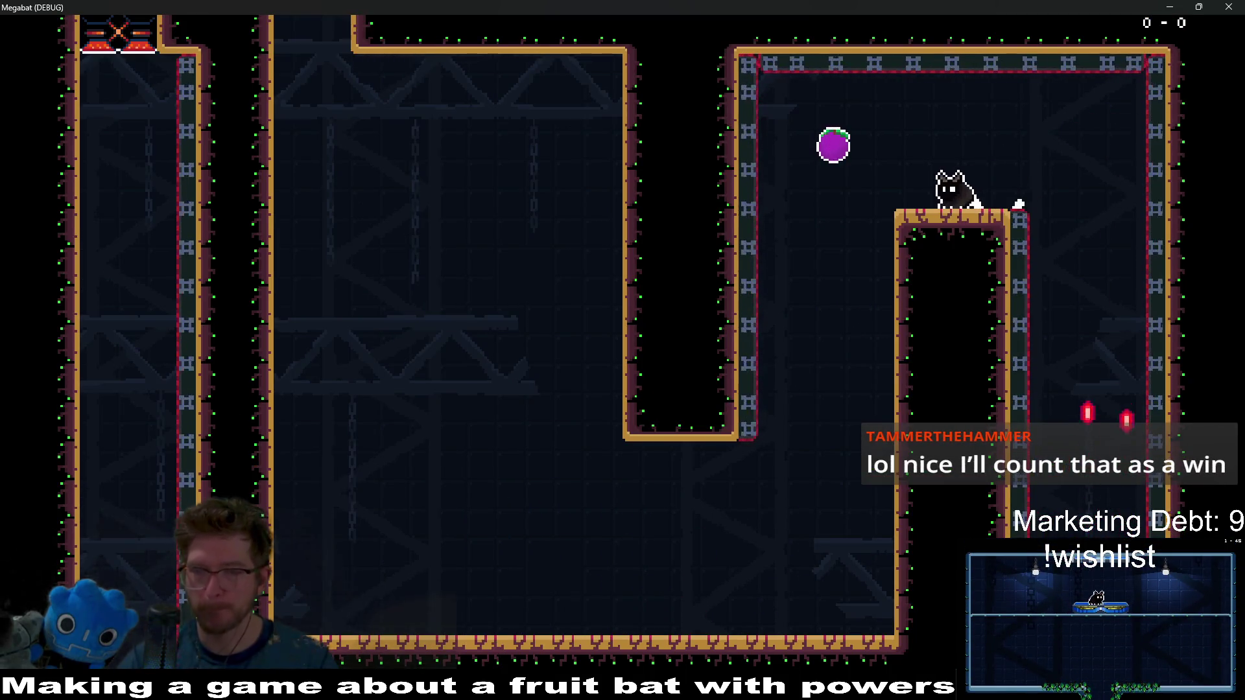
Close the game window, pan the level view, and select only the first BreakableBlock
left_click(1226, 6)
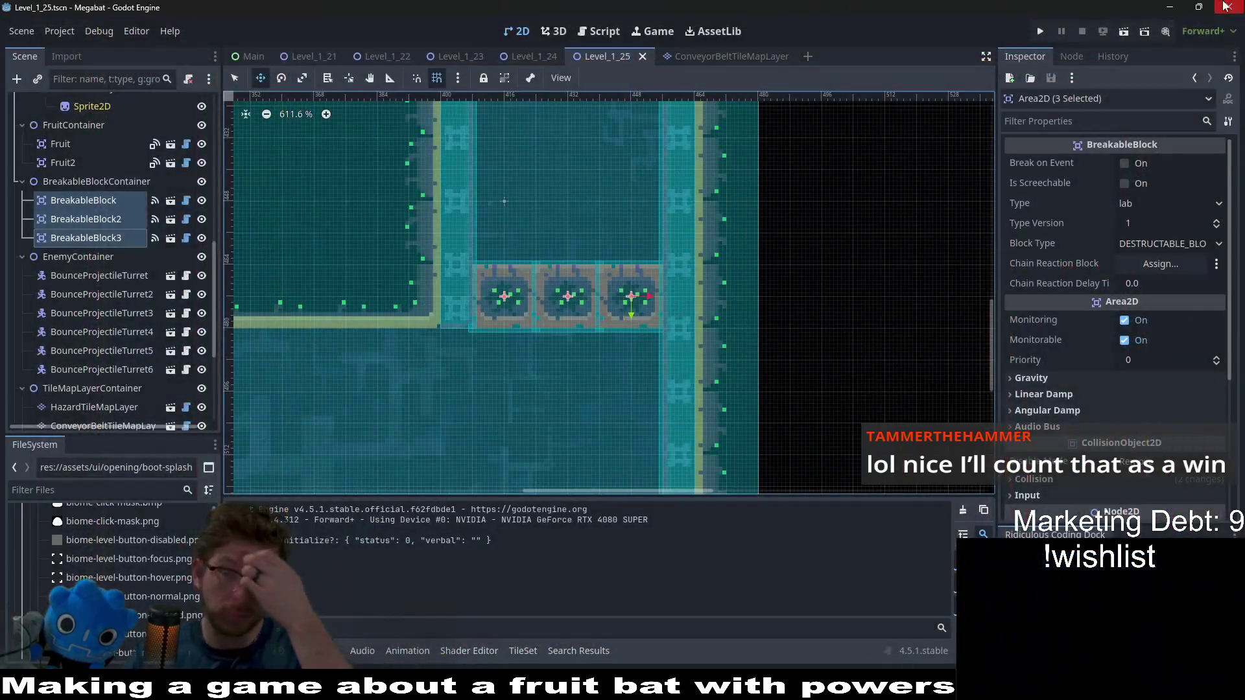
scroll(604, 286, "down", 4)
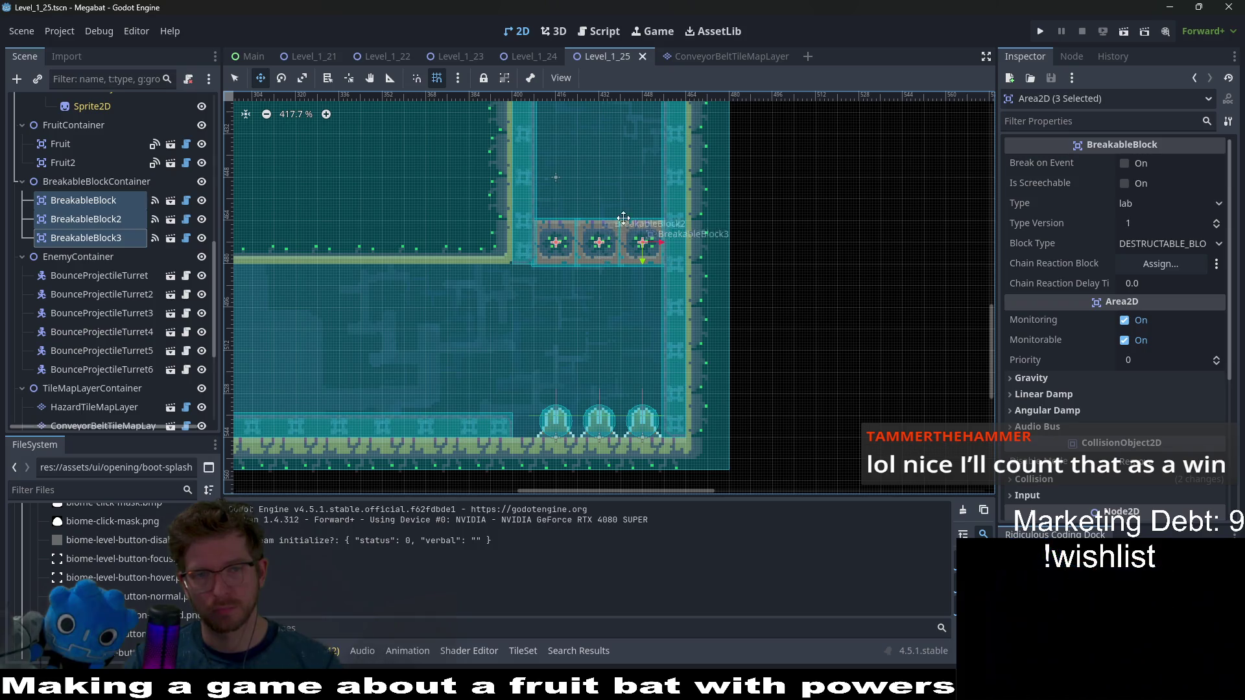
left_click_drag(602, 259, 583, 301)
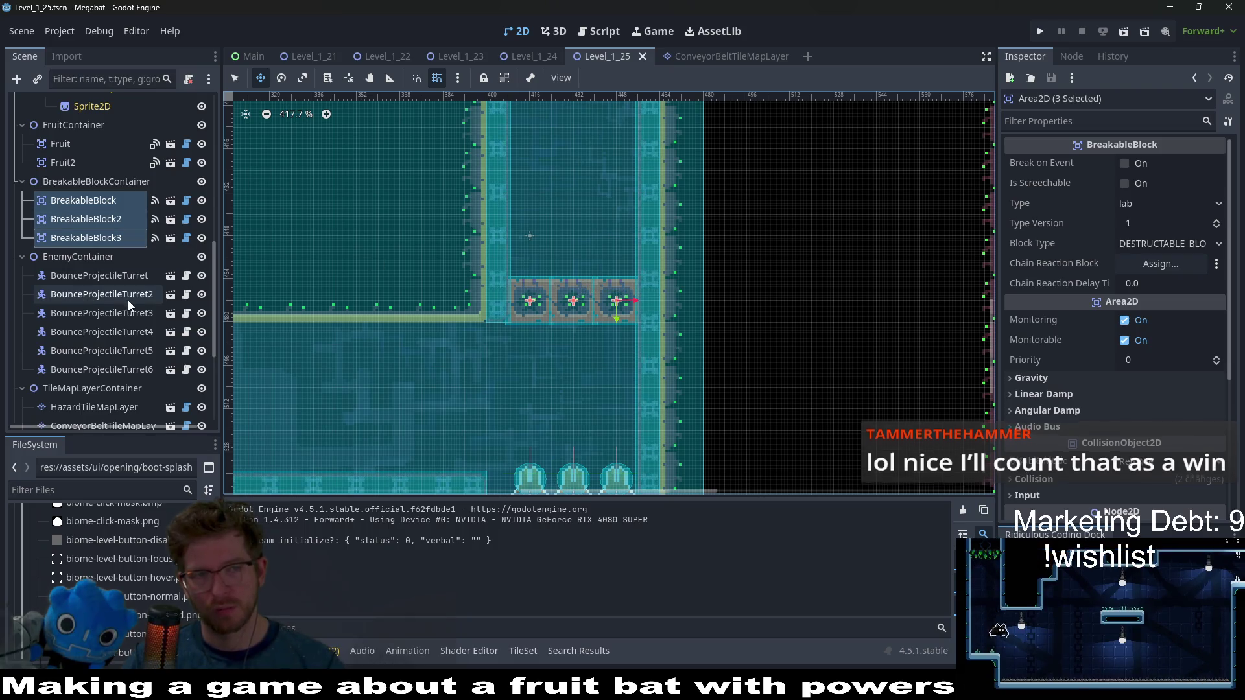
scroll(130, 300, "down", 3)
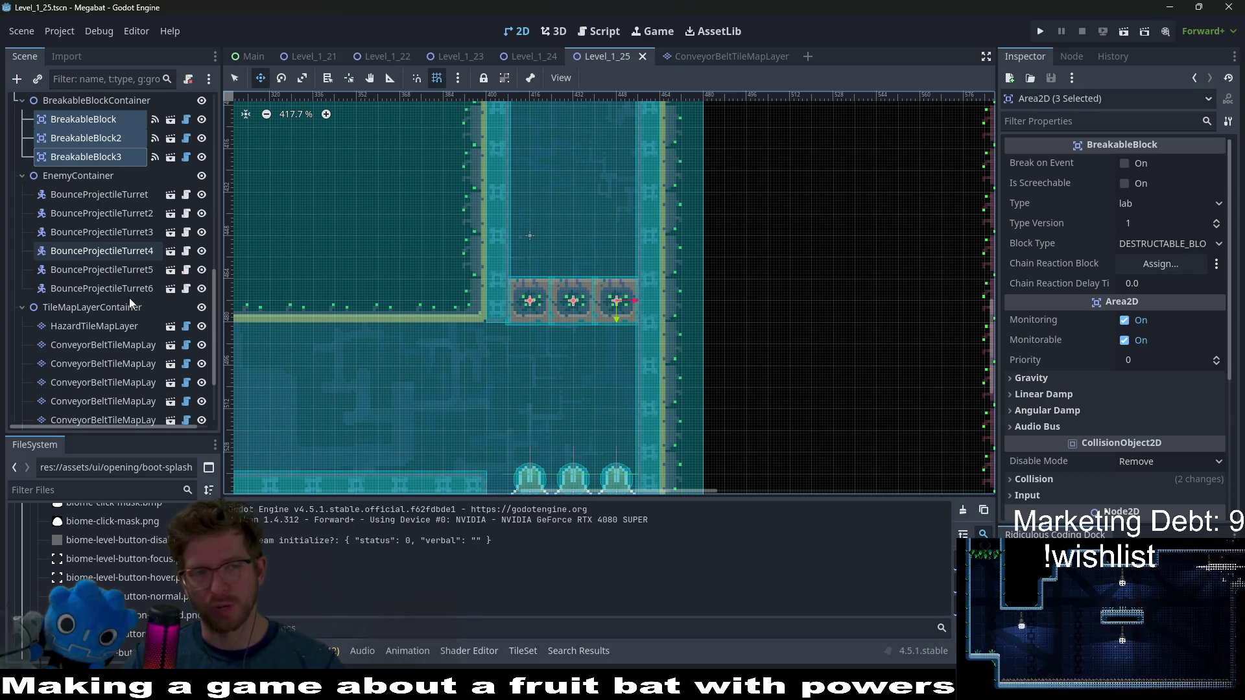
scroll(105, 206, "up", 4)
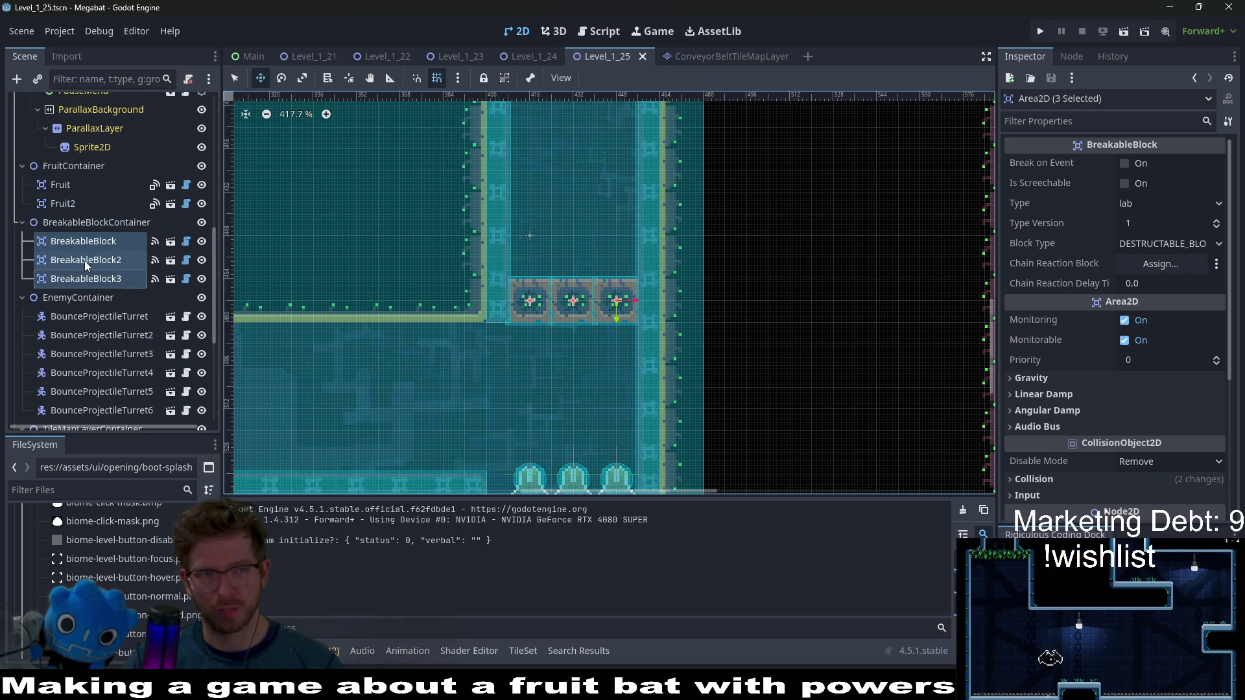
left_click(84, 242)
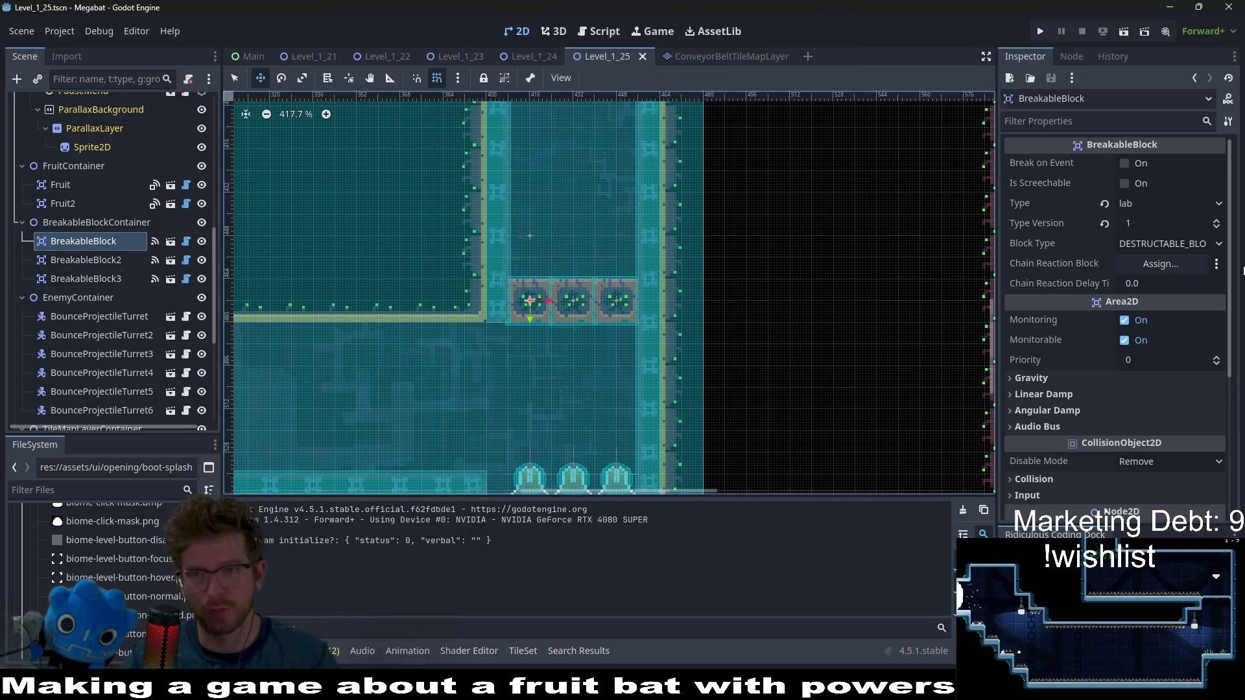
Chain BreakableBlock to BreakableBlock2, BreakableBlock2 to BreakableBlock3, BreakableBlock3 back to the first, then run the level
left_click(1160, 264)
double_click(637, 240)
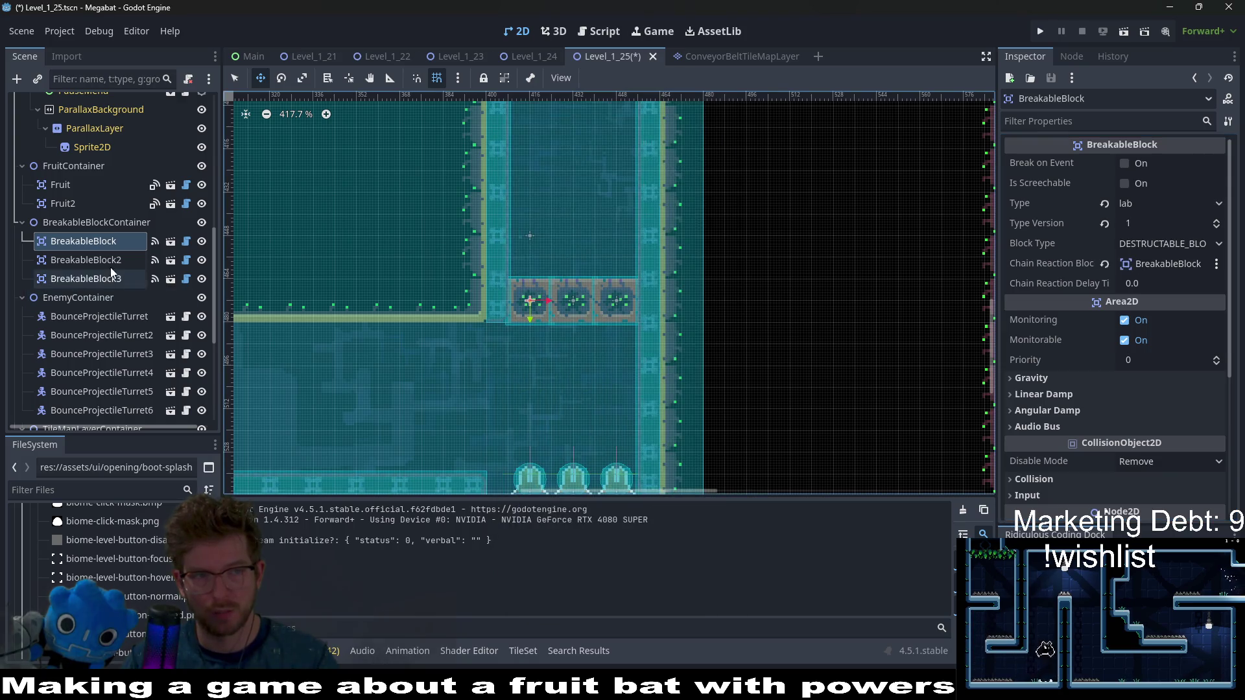
left_click(85, 260)
left_click(1167, 263)
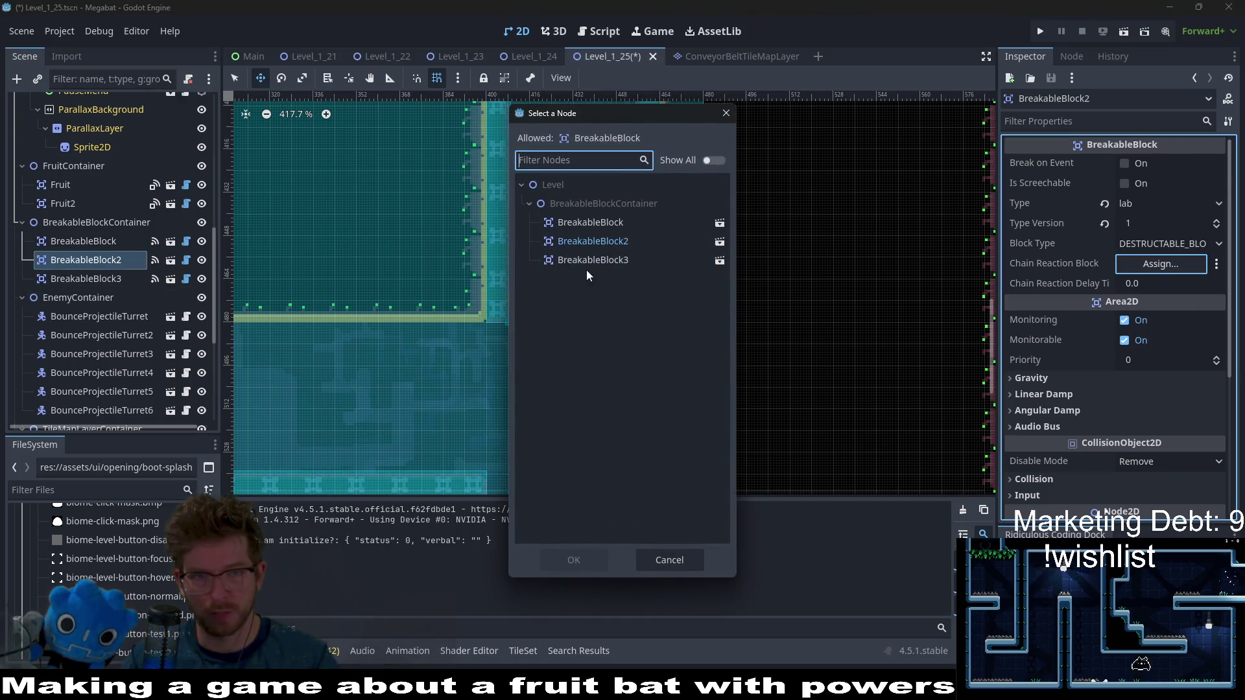
double_click(587, 259)
left_click(85, 278)
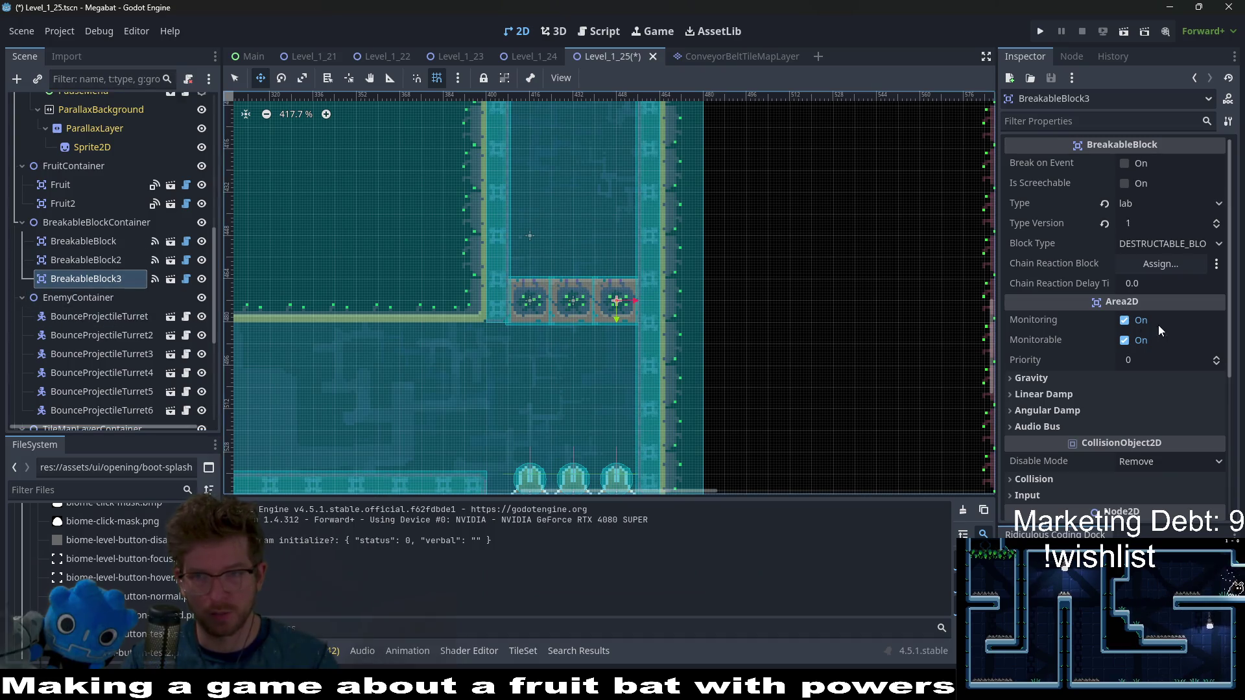
left_click(1160, 263)
double_click(621, 223)
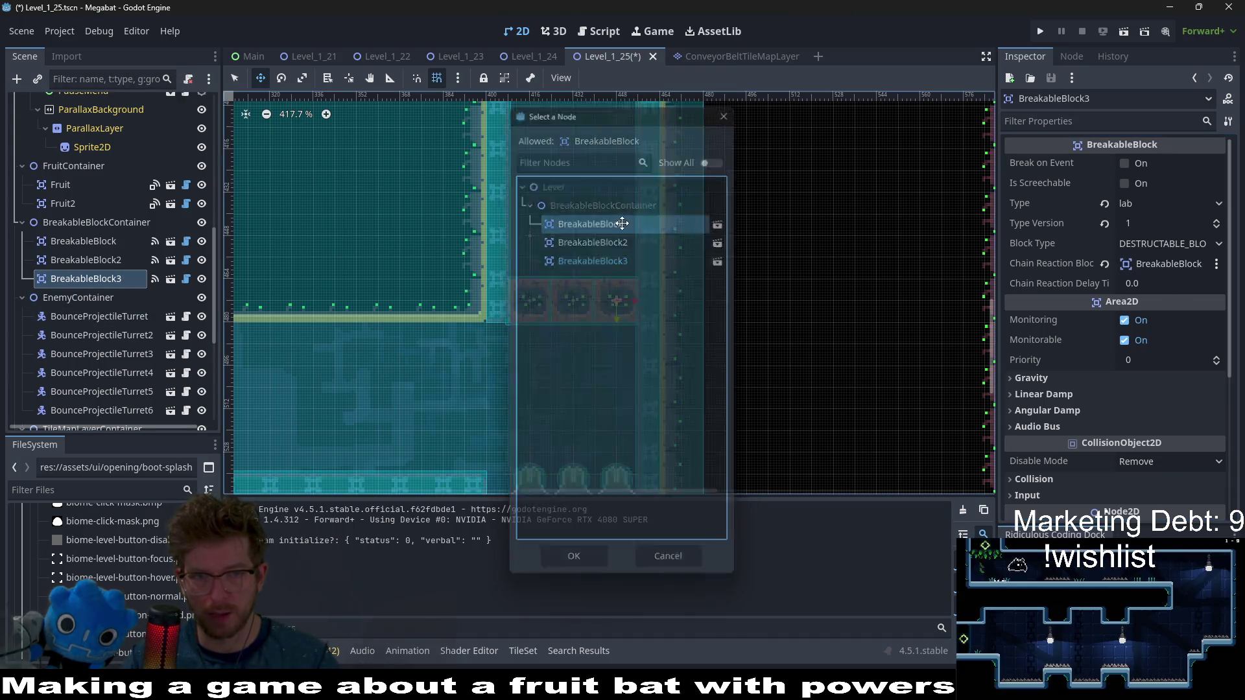
left_click(1123, 32)
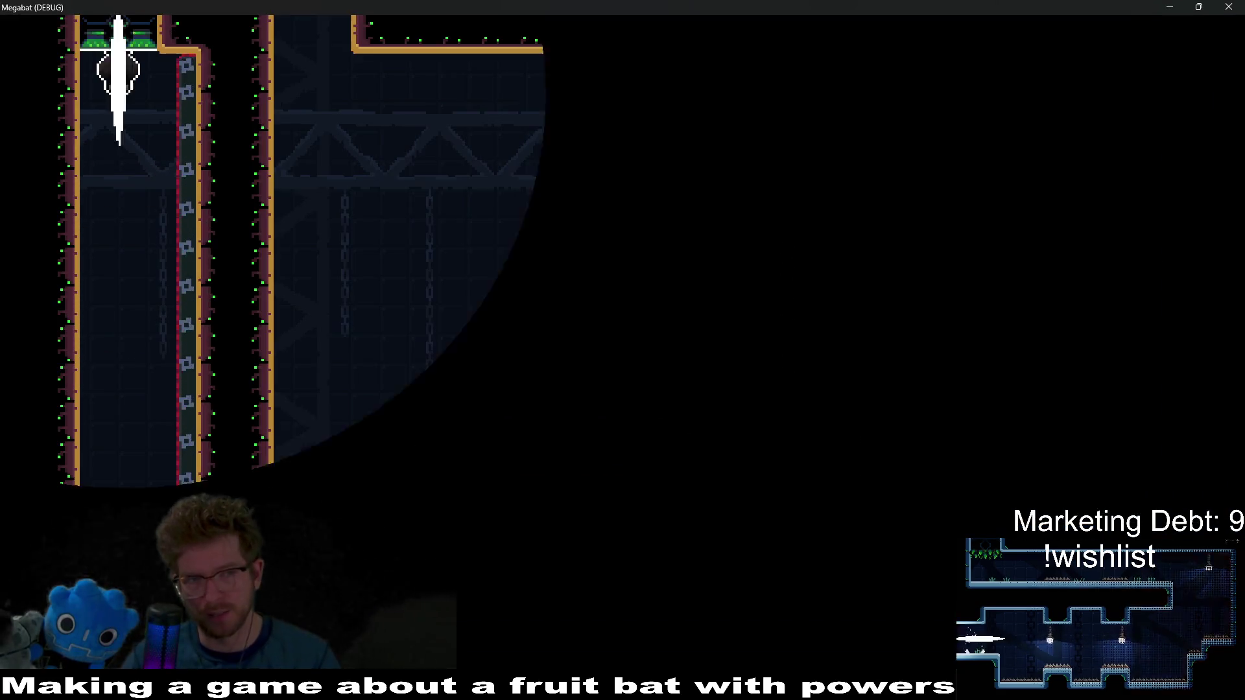
Fly the bat down the left shaft, over the pillar to the purple fruit, toward the right exit
key("Right")
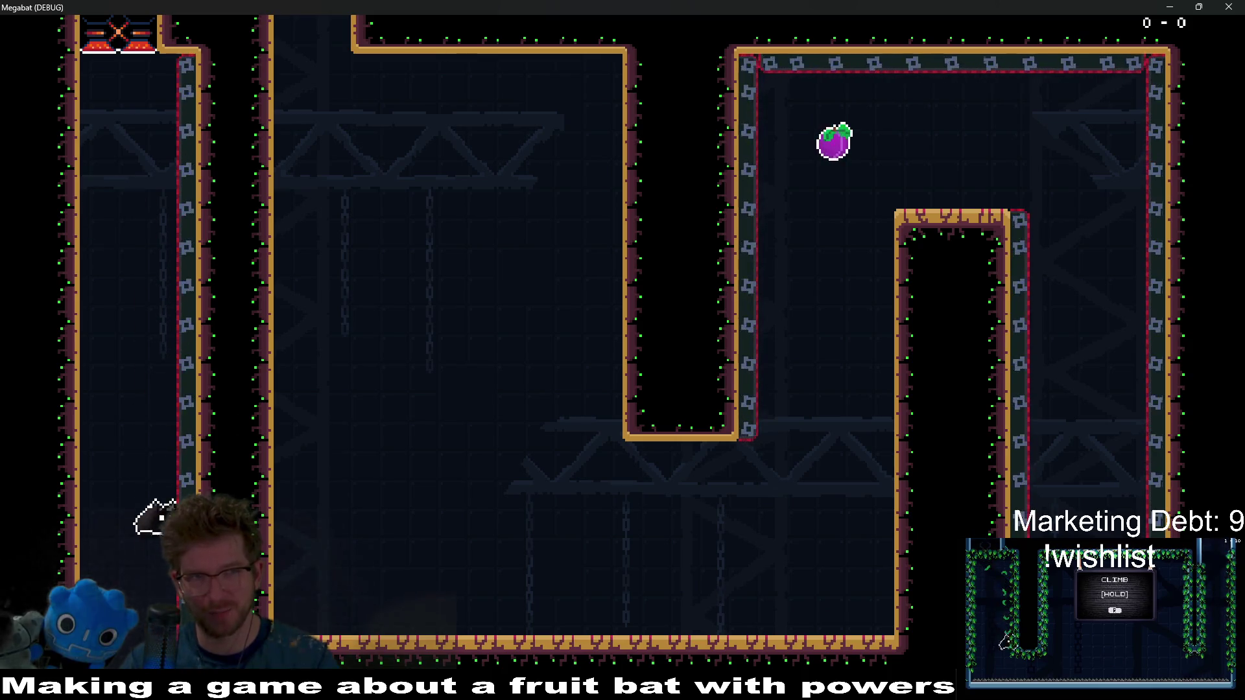
key("Right")
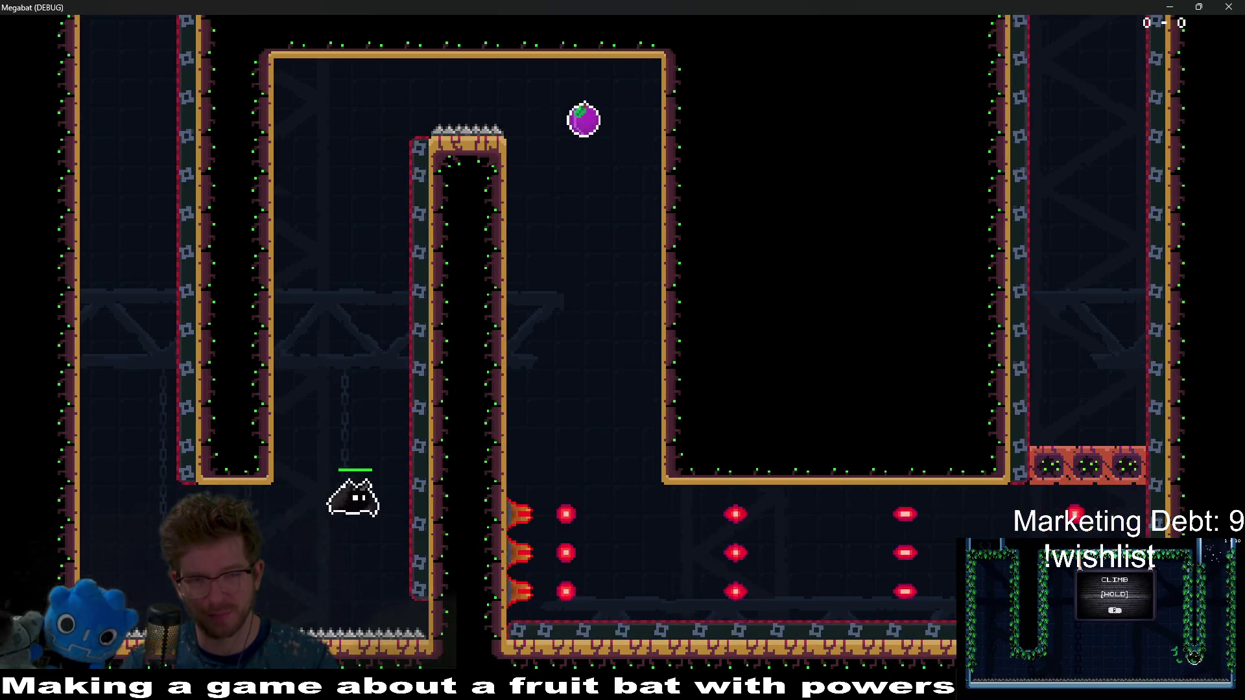
key("space")
key("Up")
key("Right")
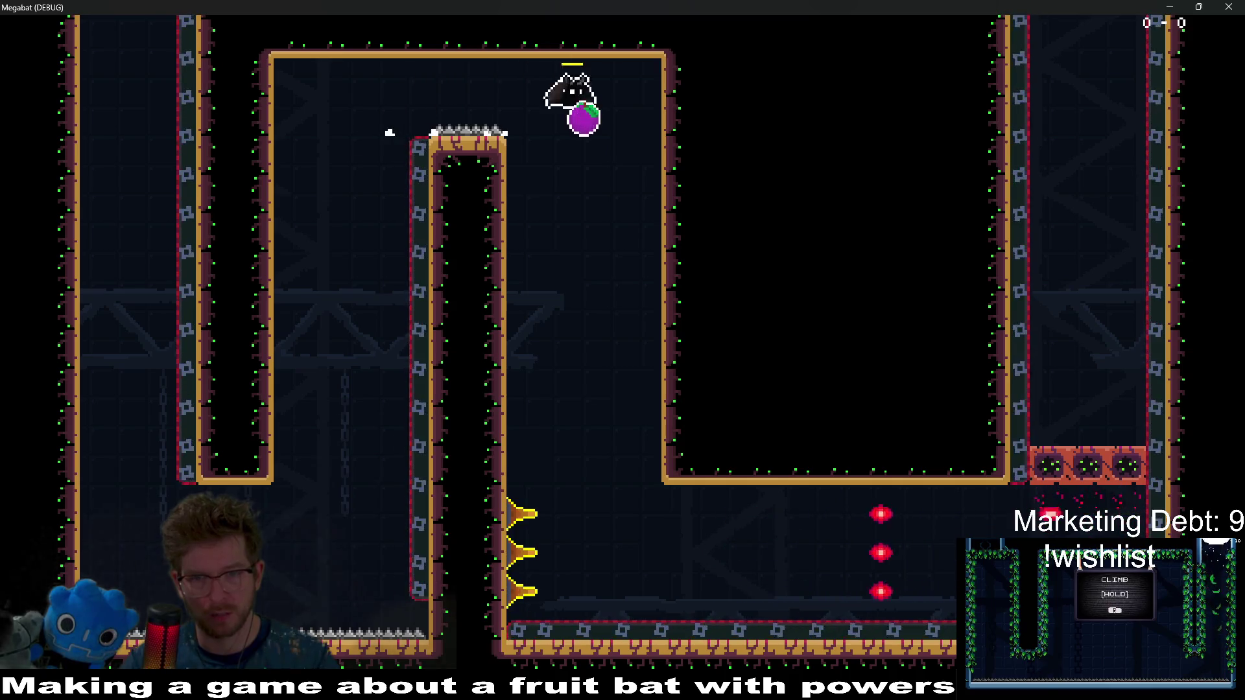
key("Right")
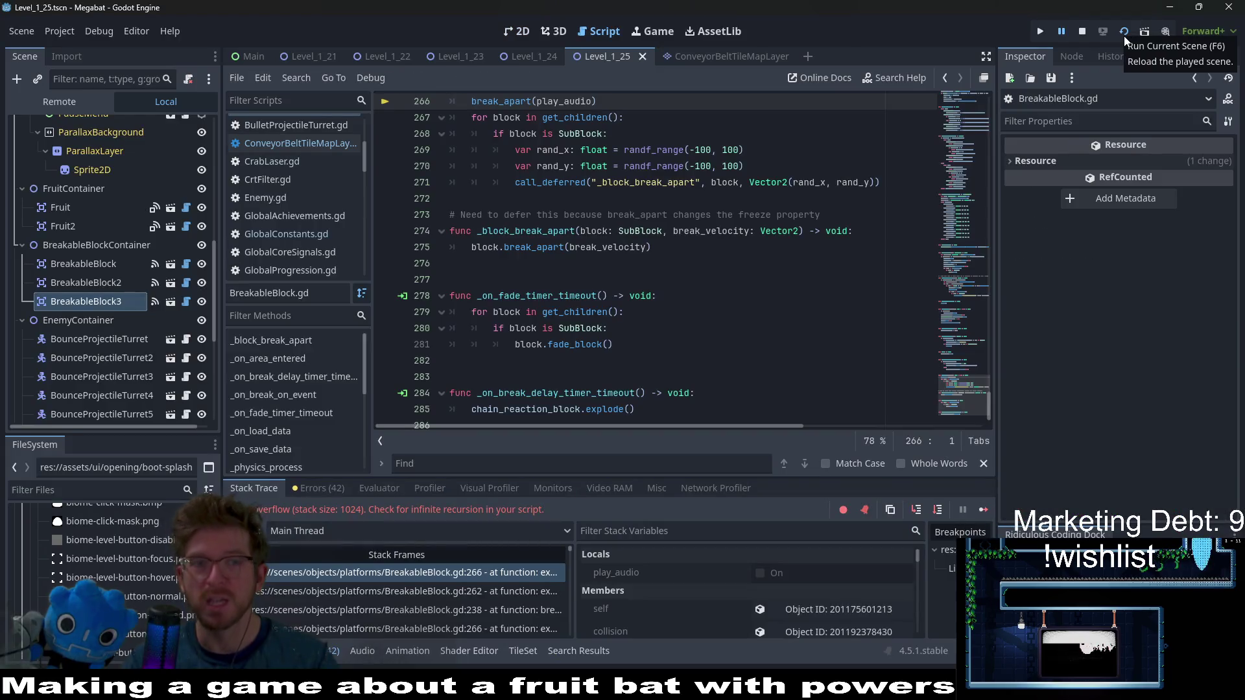
Stop the game run that crashed with a stack overflow in BreakableBlock.gd
scroll(620, 276, "up", 5)
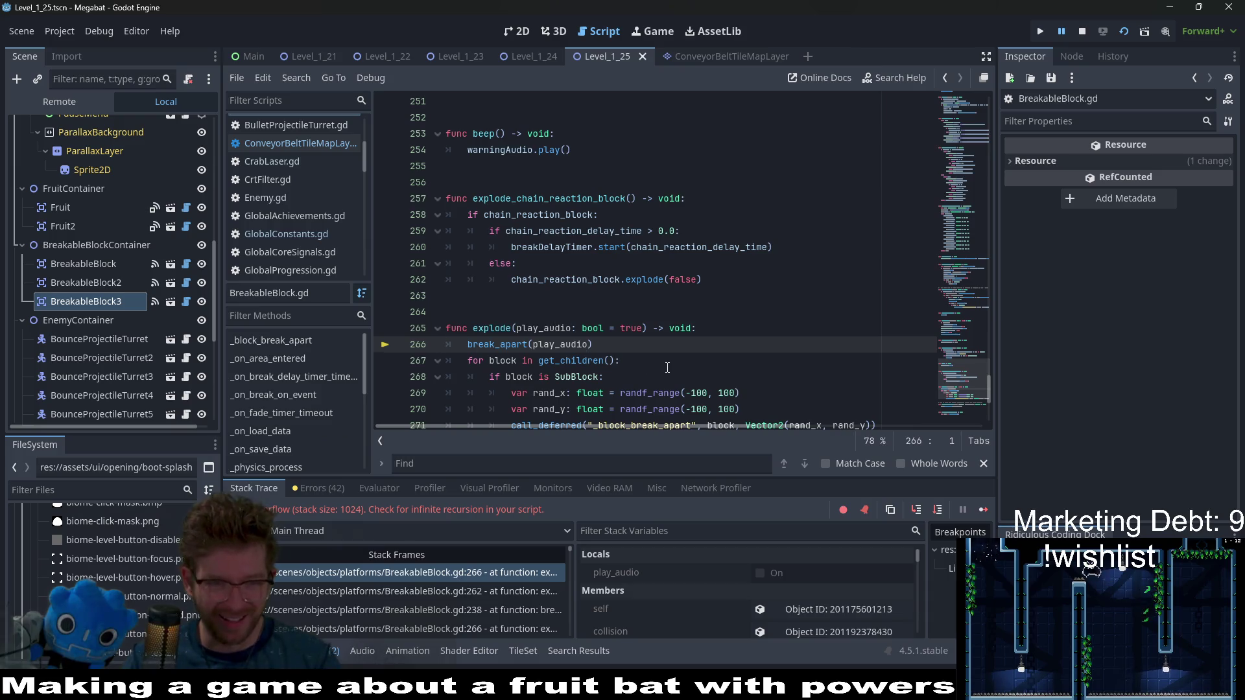
left_click(1081, 32)
Clear BreakableBlock3's Chain Reaction Block in the 2D view and save the level
left_click(519, 32)
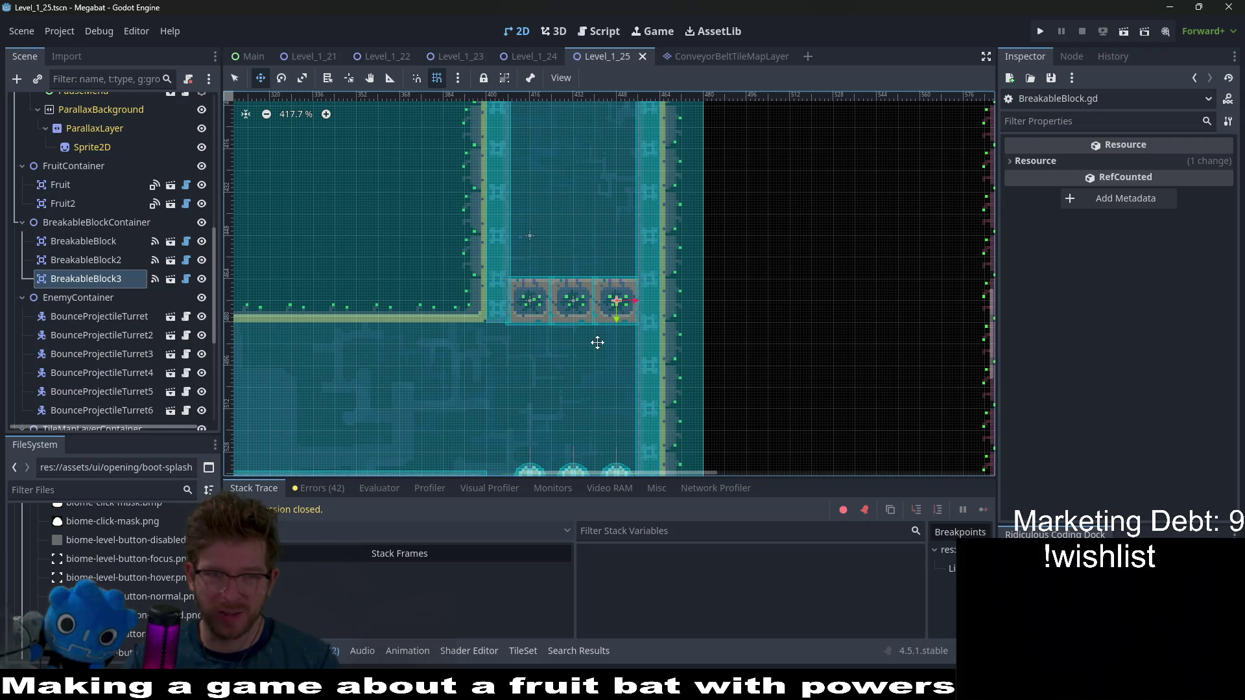
left_click(101, 261)
left_click(85, 279)
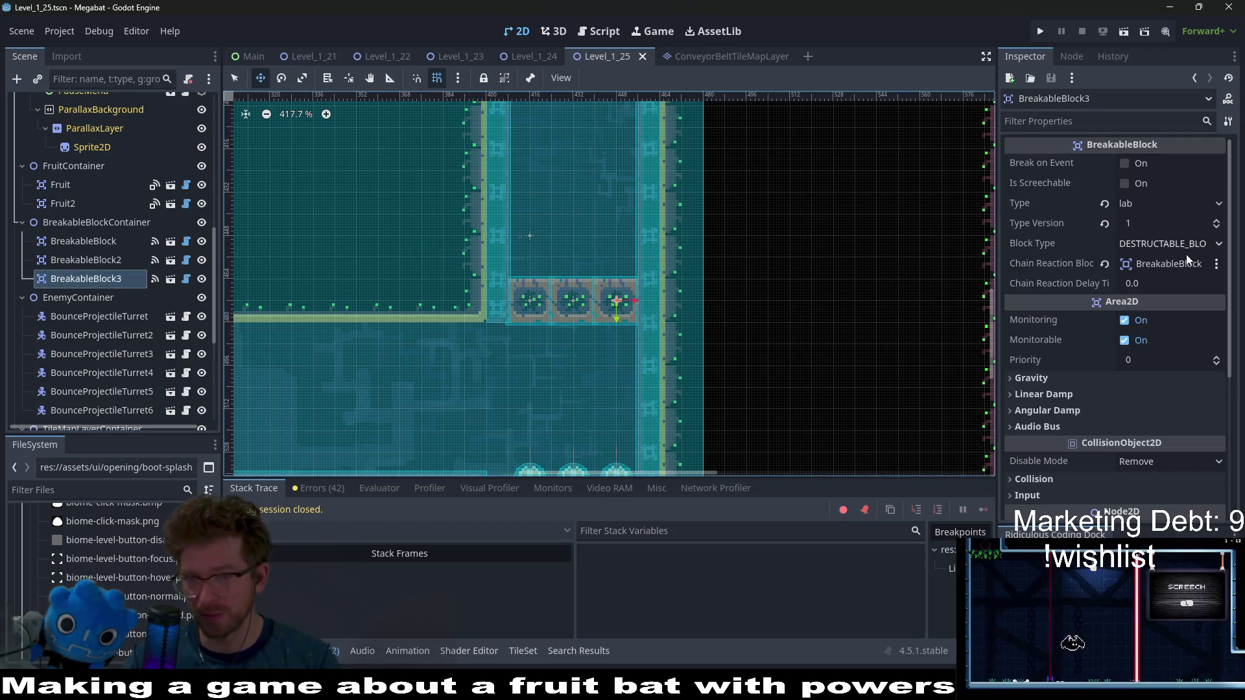
left_click(1104, 264)
key("ctrl+s")
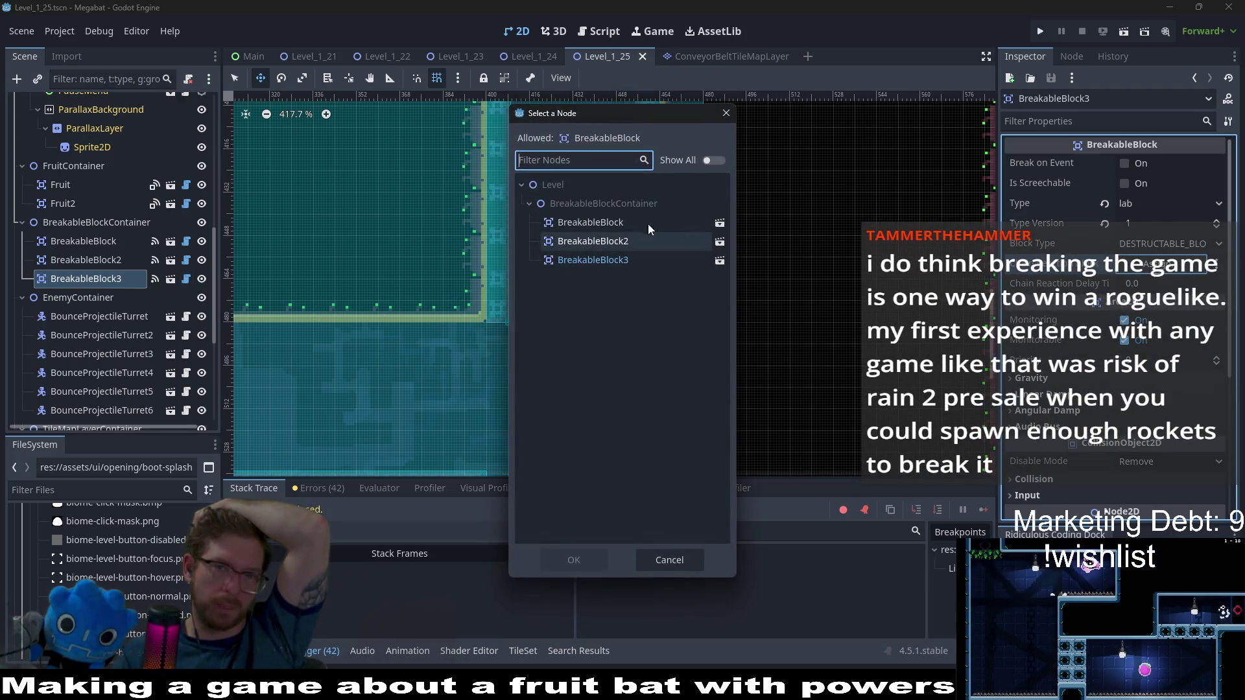
Reassign BreakableBlock3's chain-reaction target and open the BreakableBlock script
left_click(583, 224)
key("Return")
left_click(186, 259)
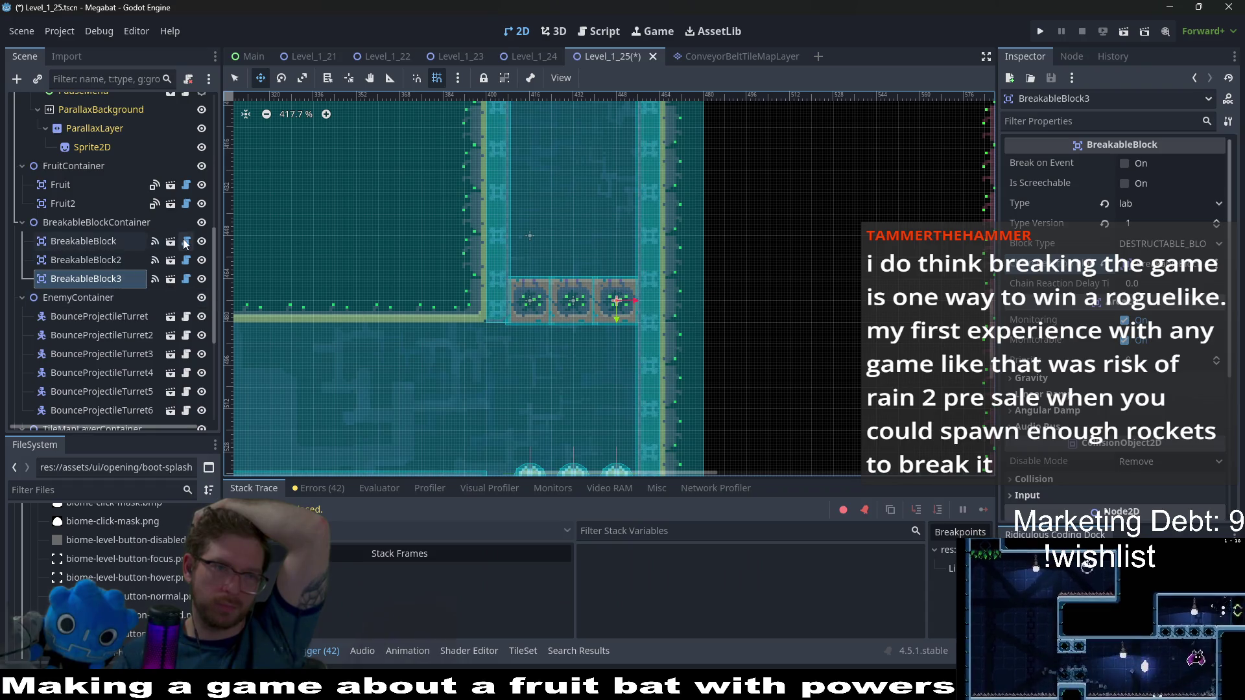
Inspect chain_reaction_block in explode_chain_reaction_block and jump to its declaration
double_click(551, 198)
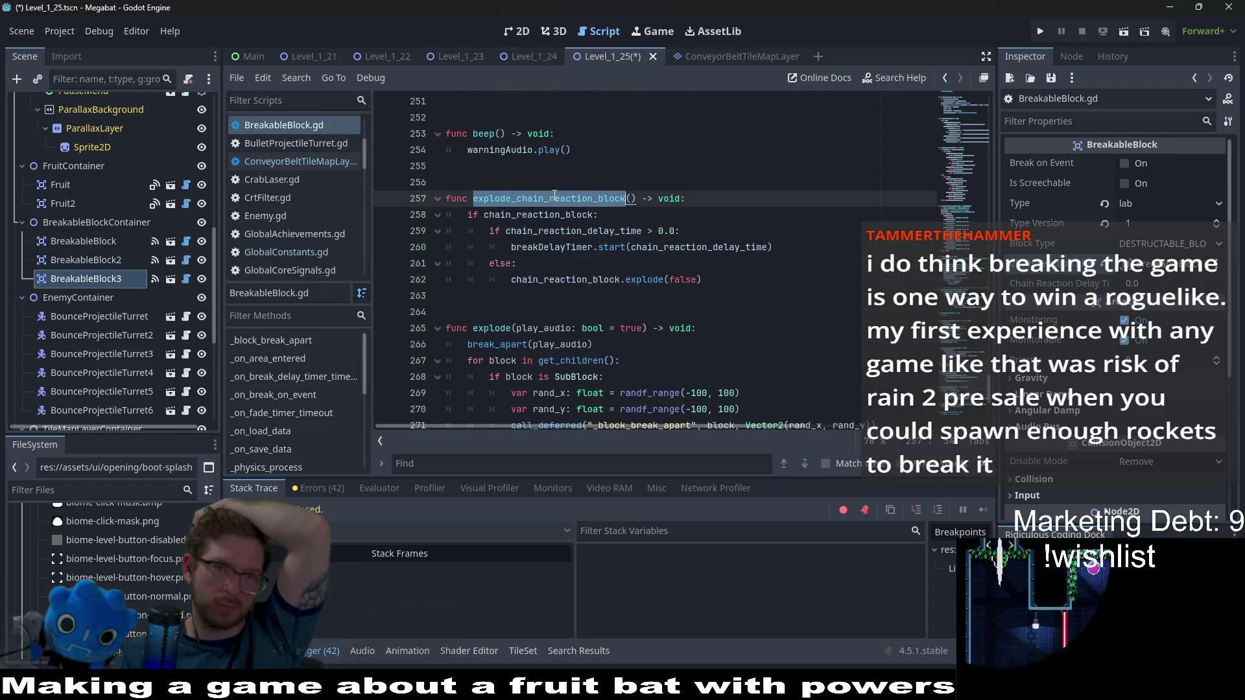
double_click(538, 215)
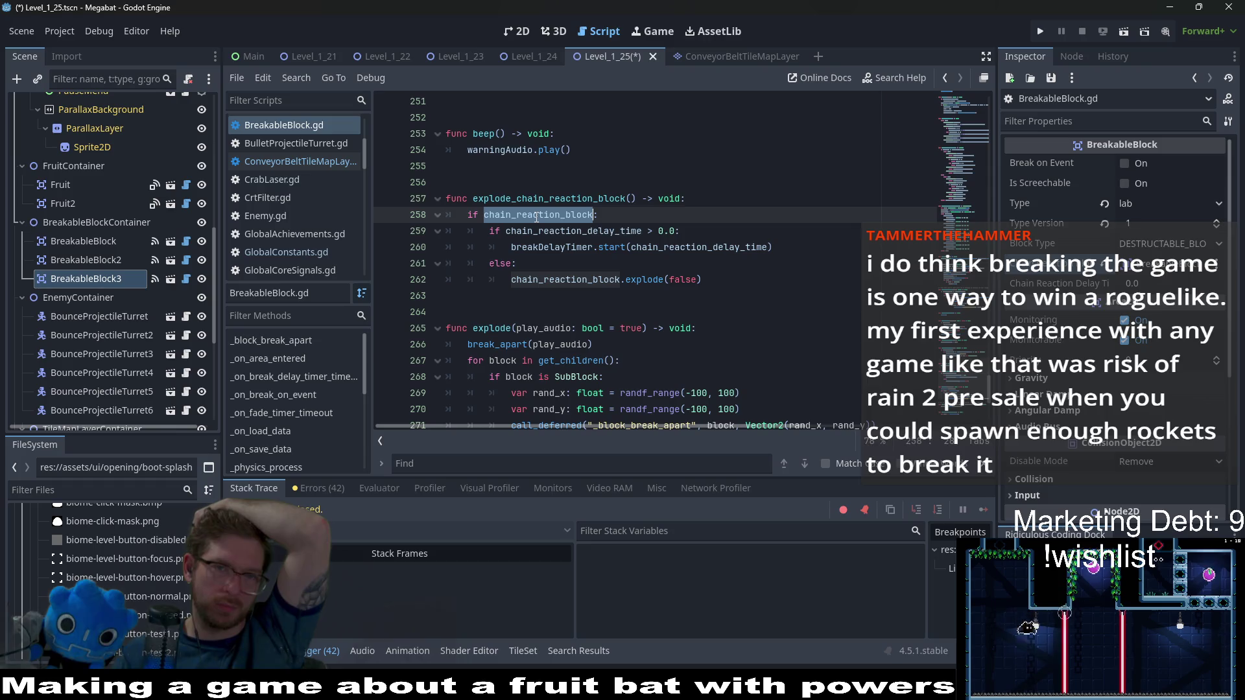
left_click(670, 310)
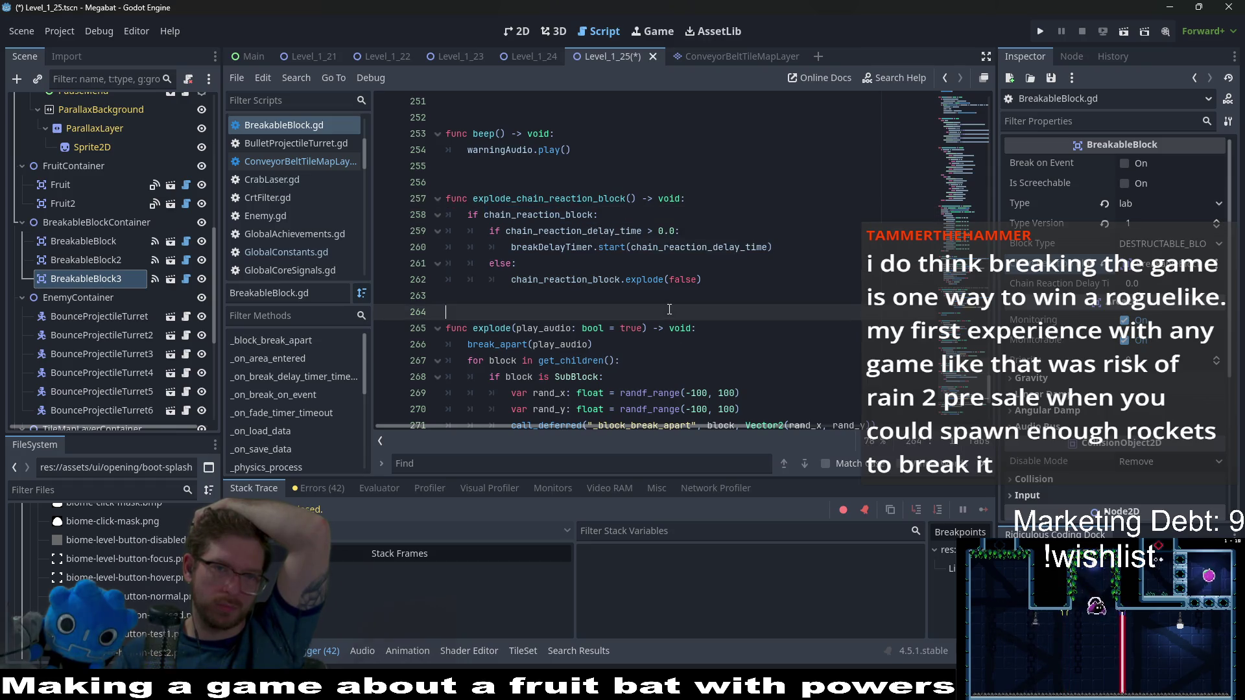
double_click(547, 216)
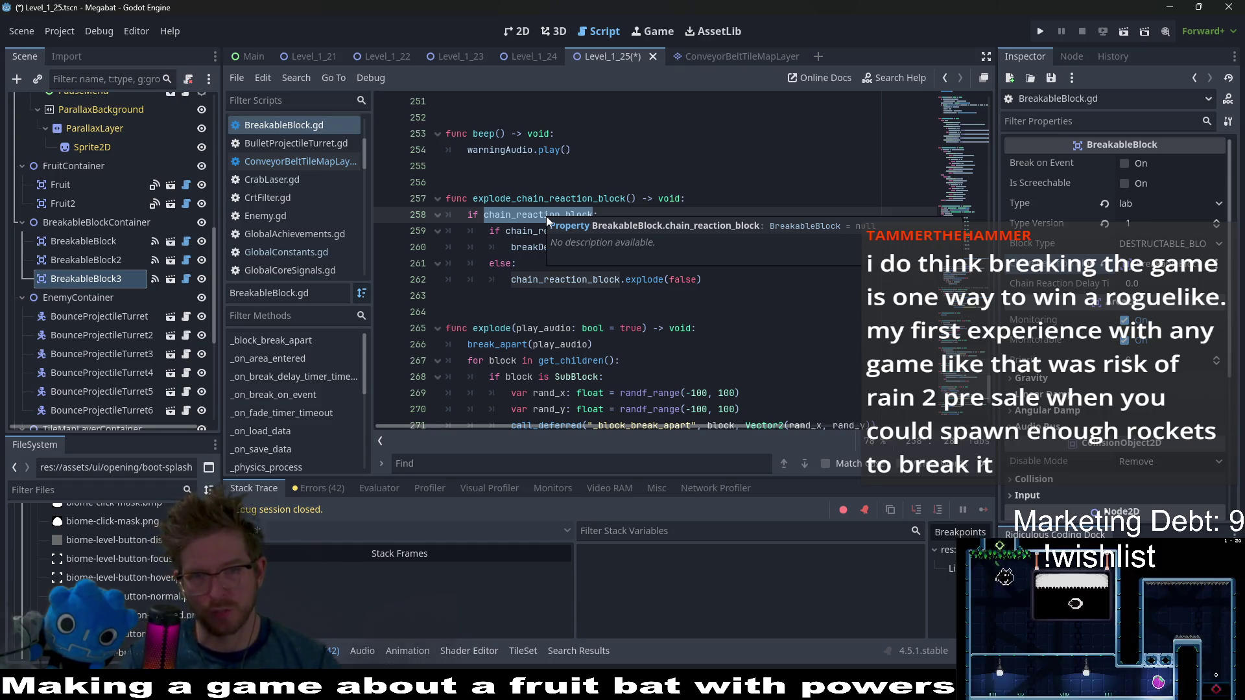
left_click(517, 263)
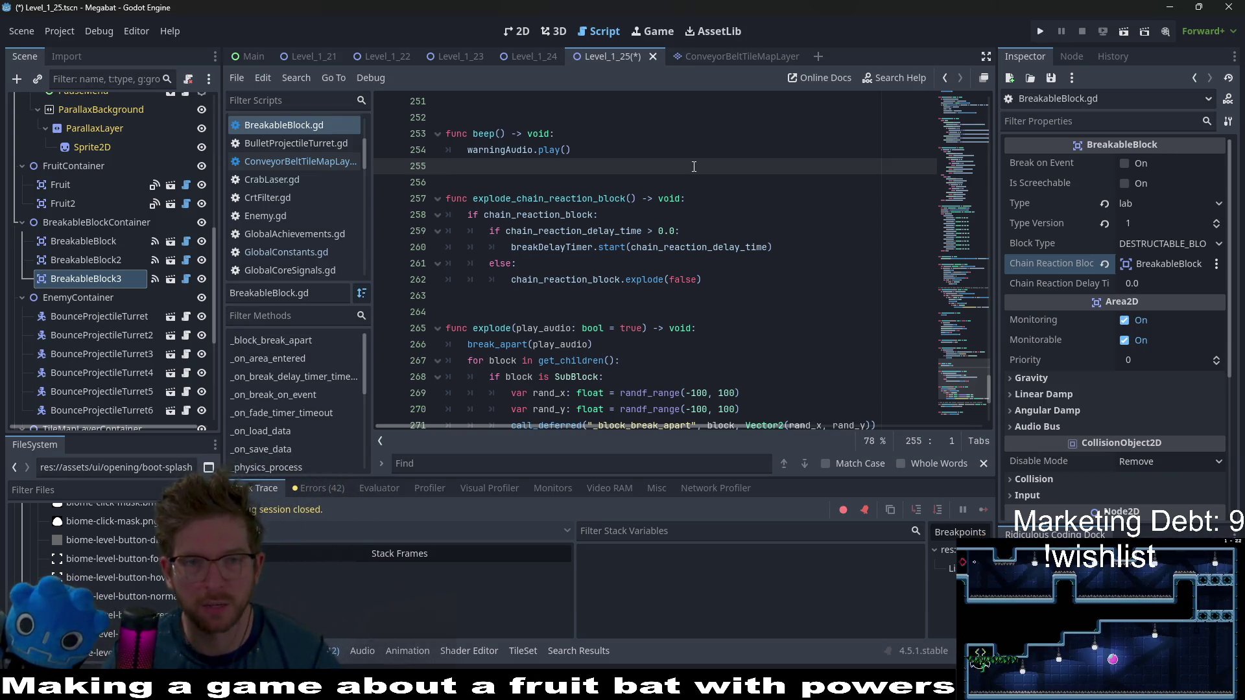
left_click(542, 212, "ctrl")
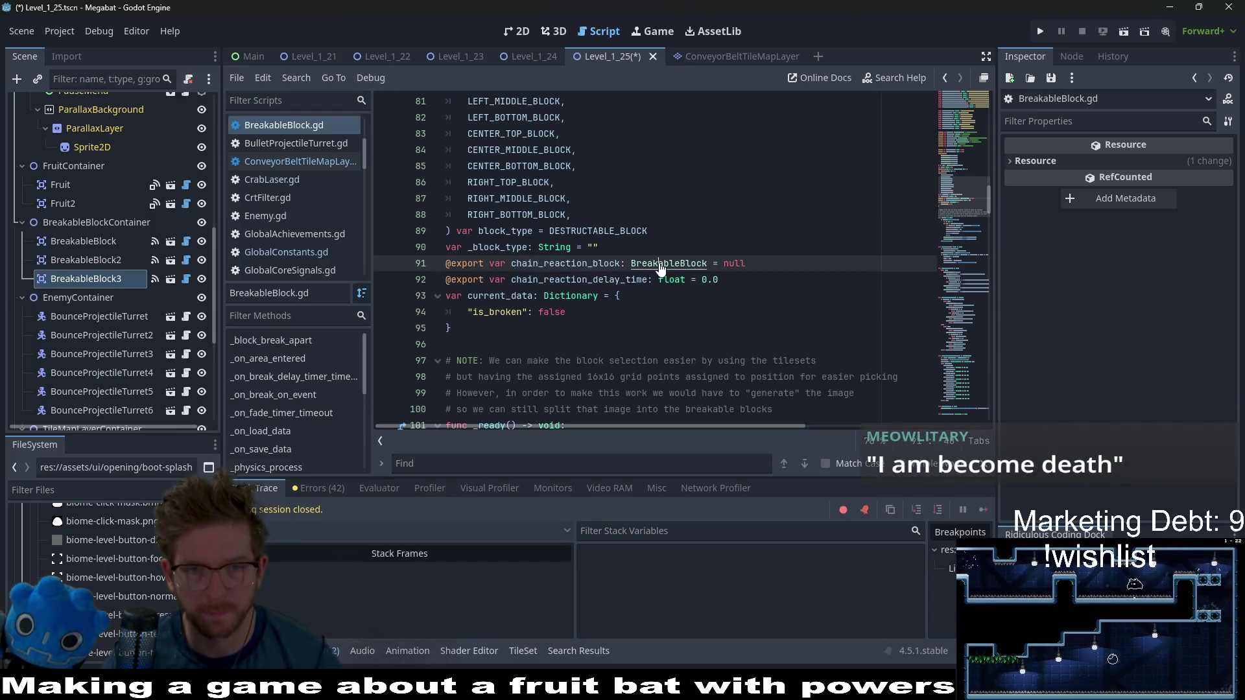
Follow the explode call on line 228 to the explode function definition
scroll(661, 269, "down", 2)
scroll(662, 269, "down", 12)
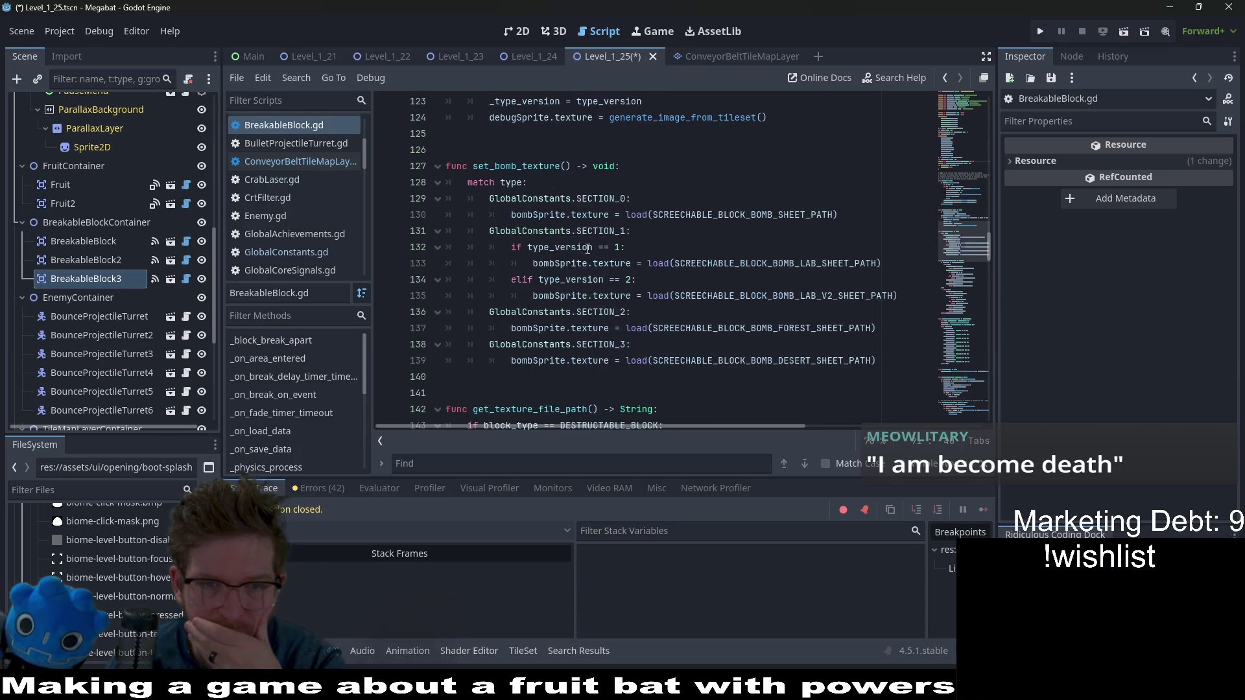
scroll(623, 241, "down", 6)
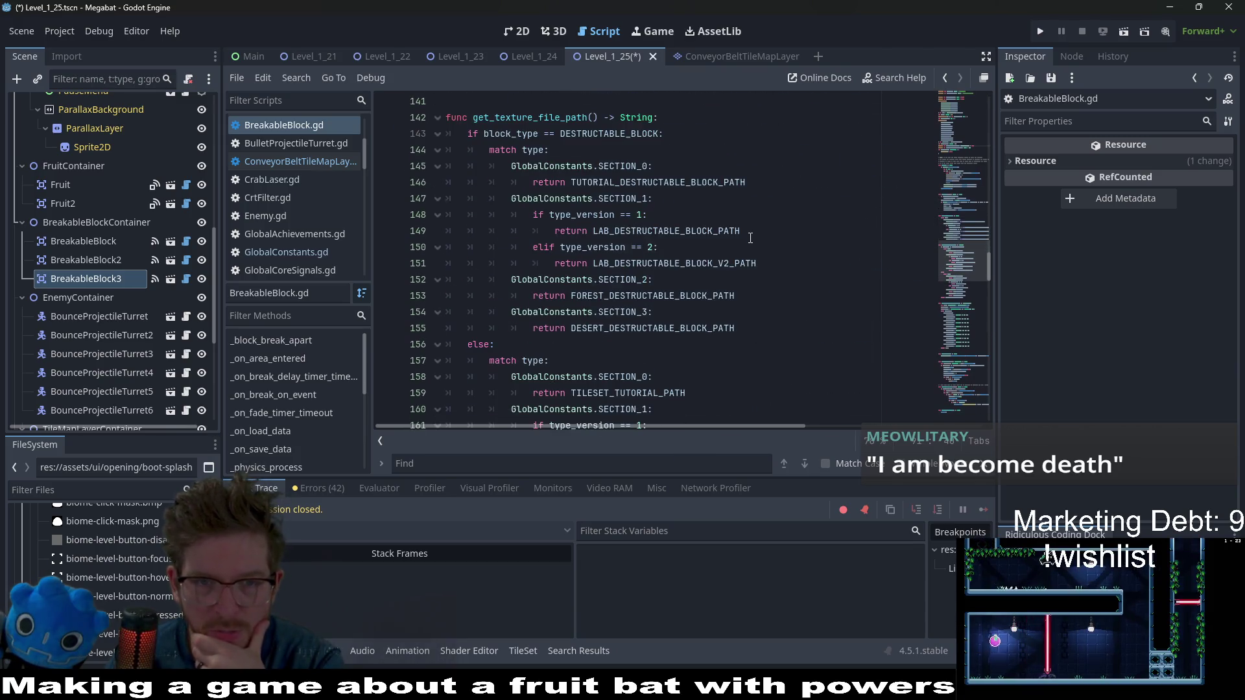
scroll(750, 238, "down", 9)
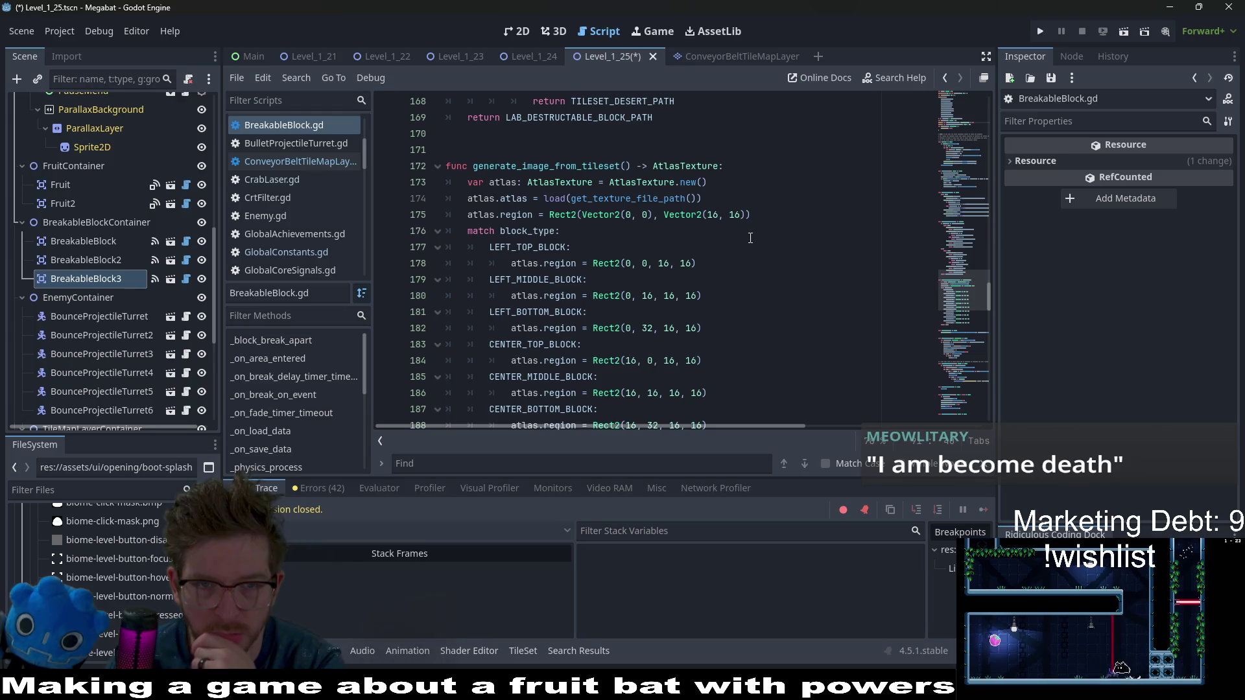
scroll(750, 238, "down", 6)
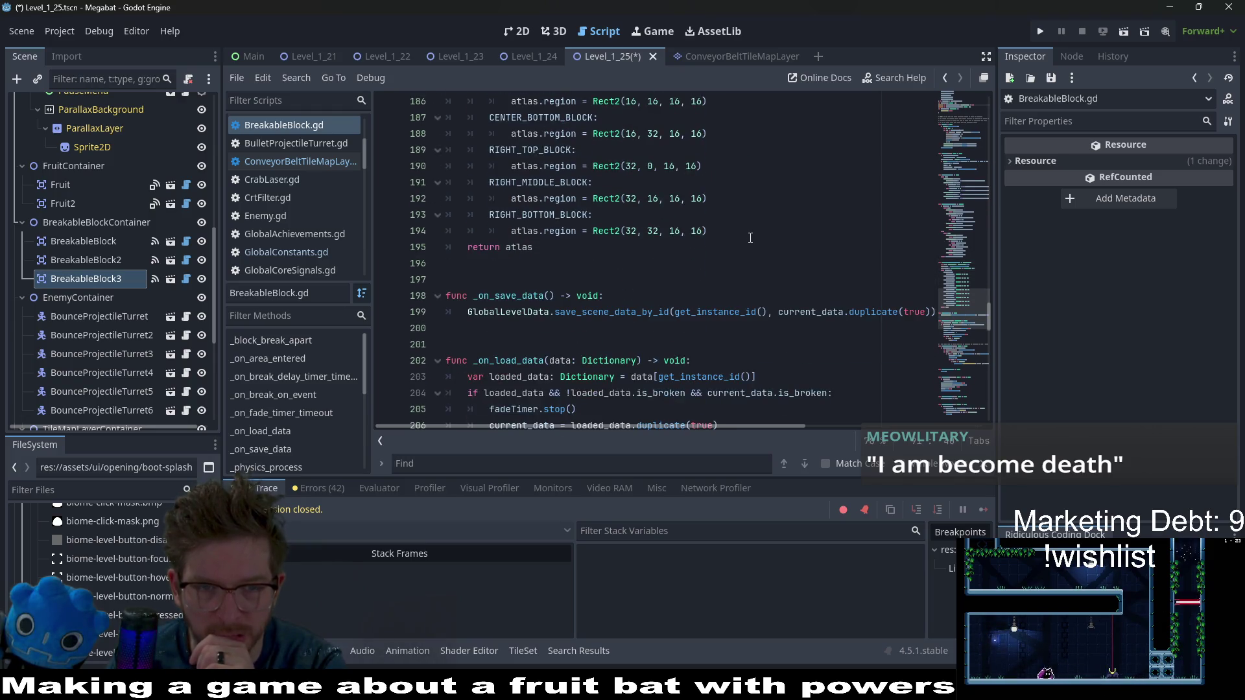
scroll(750, 238, "down", 11)
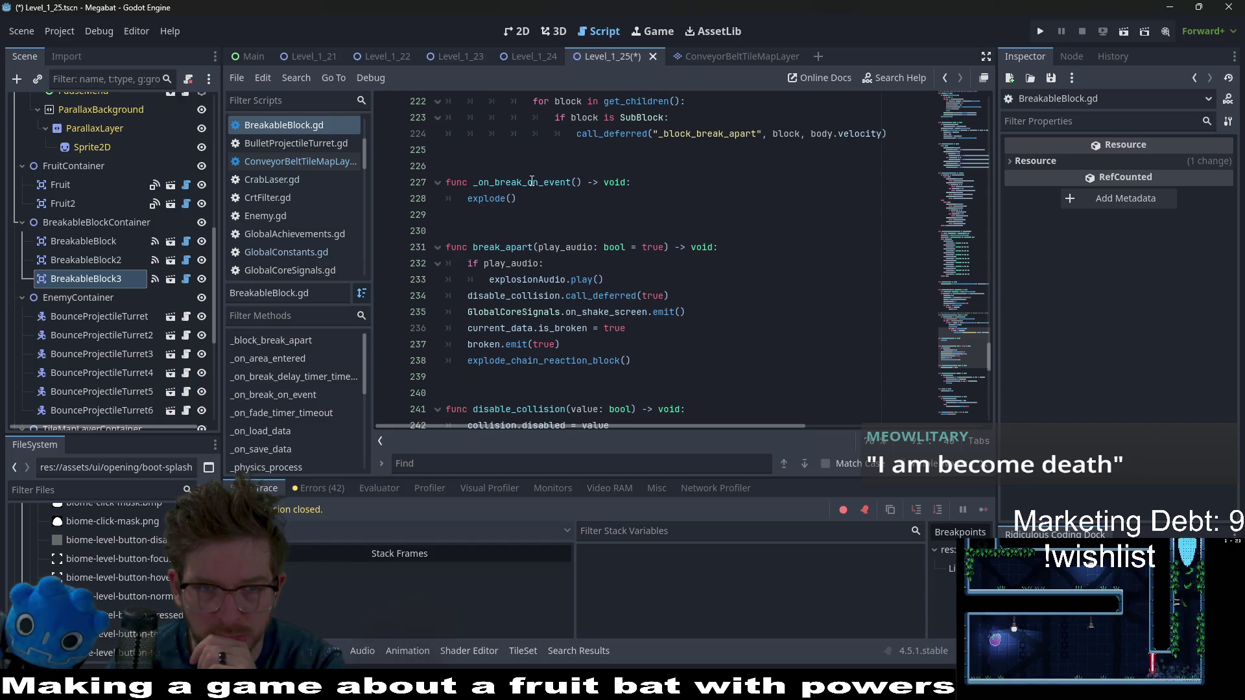
double_click(519, 182)
double_click(486, 198)
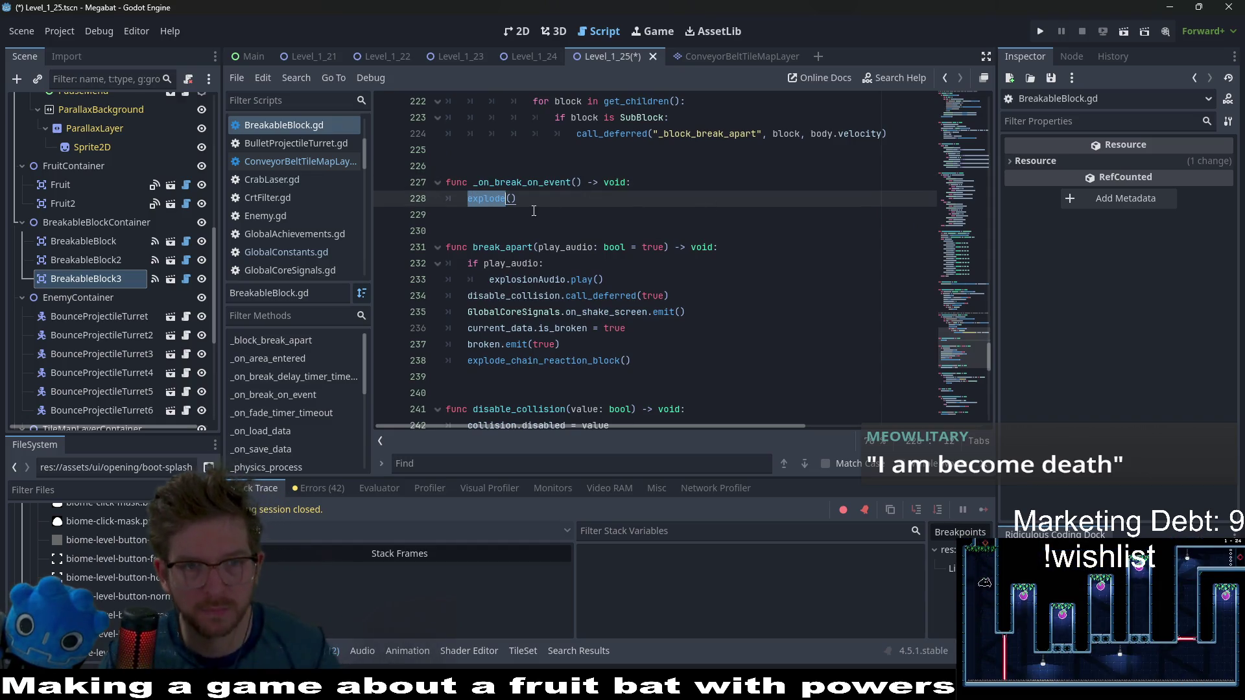
left_click(491, 199, "ctrl")
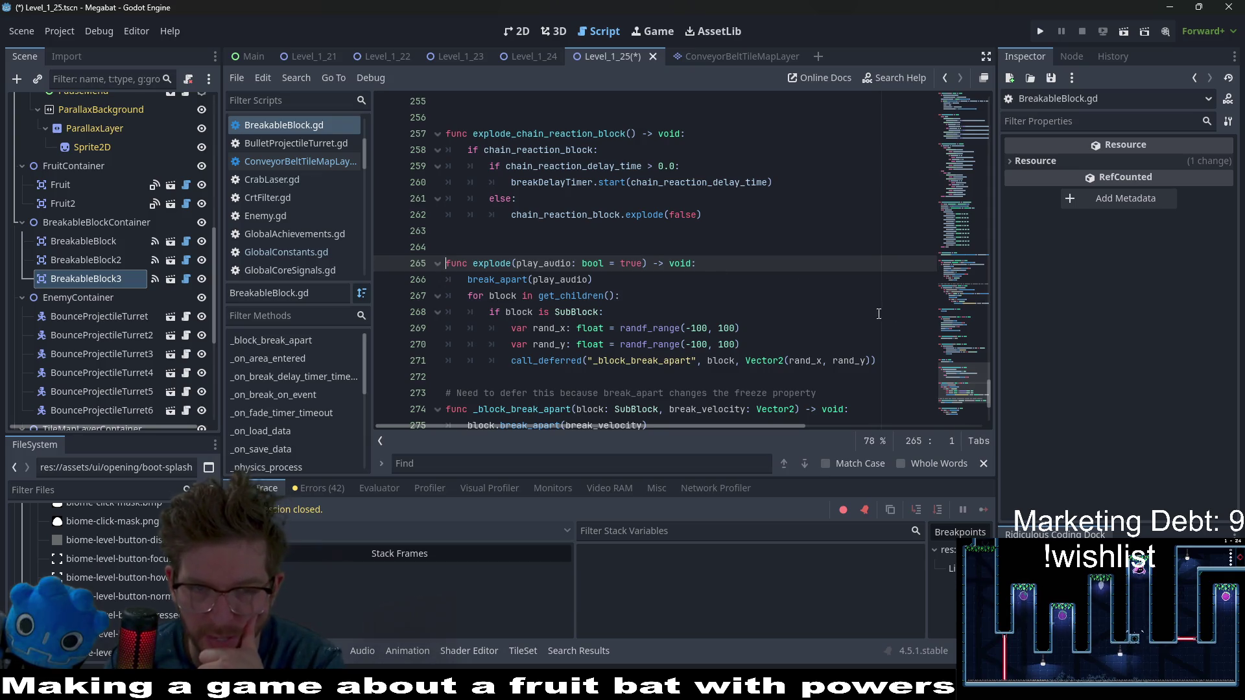
Scroll to the current_data dictionary and select its is_broken key
scroll(777, 277, "down", 3)
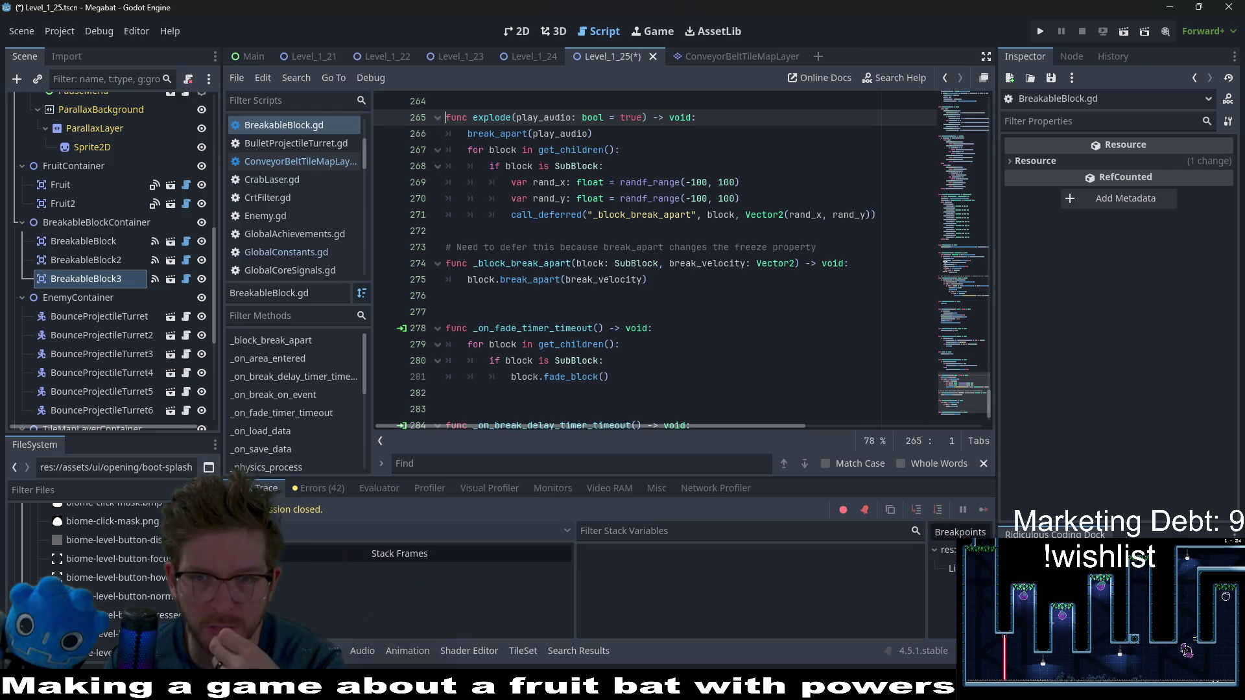
scroll(962, 413, "up", 20)
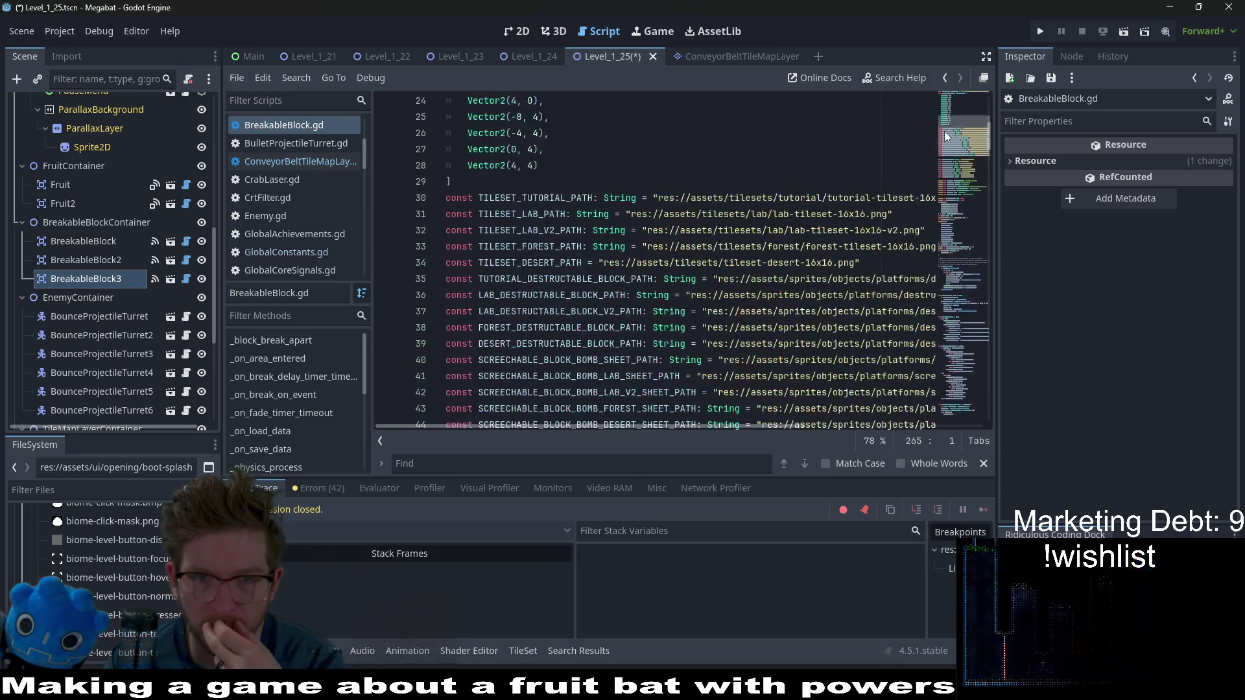
scroll(674, 212, "down", 4)
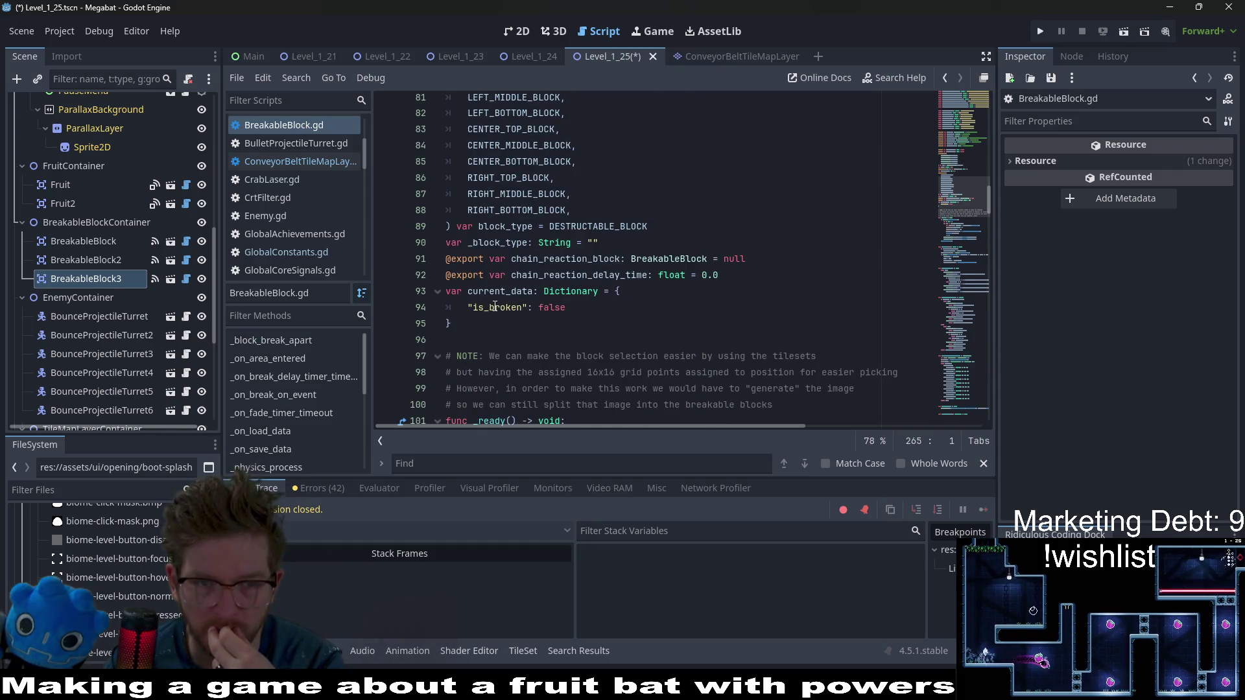
double_click(521, 306)
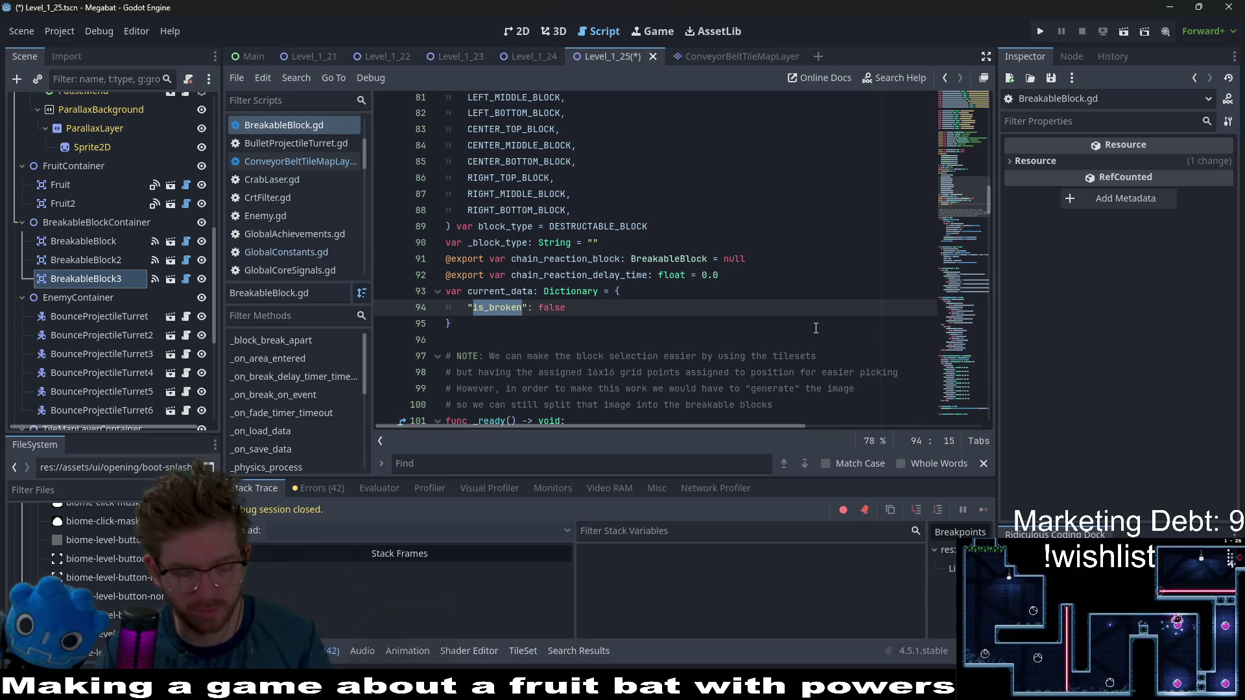
Search the script for is_broken and examine the loaded_data.is_broken match
key("ctrl+f")
key("Return")
key("Return")
key("Return")
key("Return")
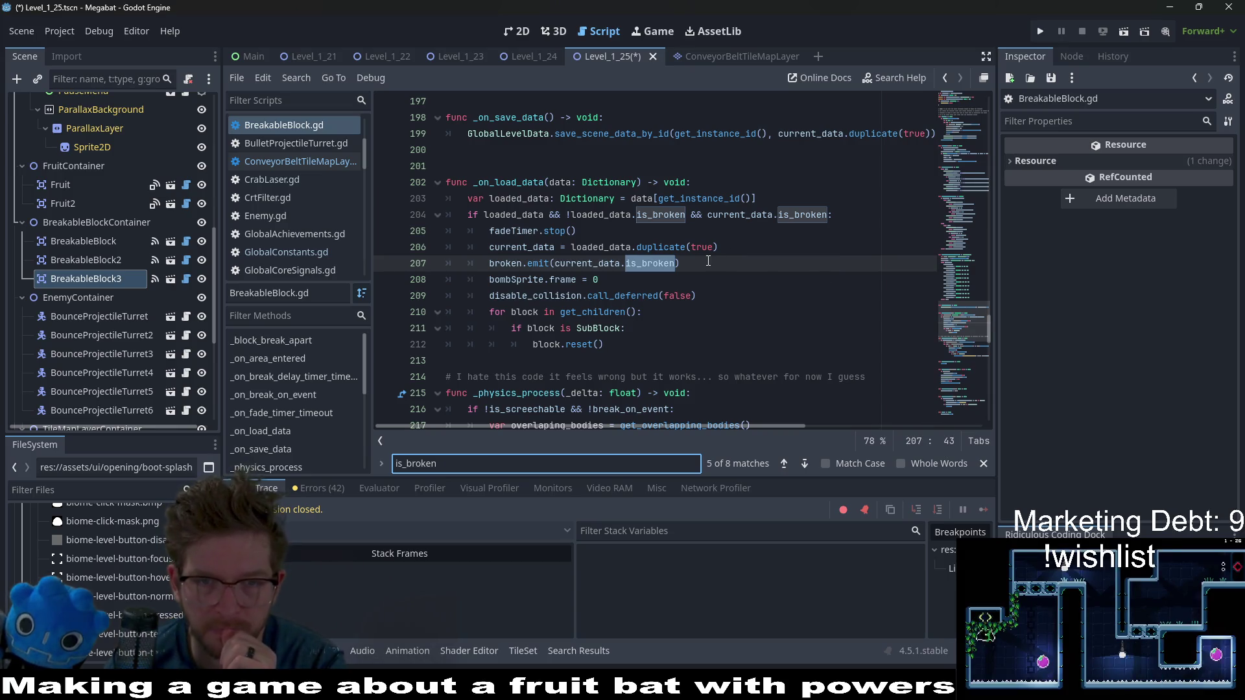
left_click_drag(685, 215, 570, 215)
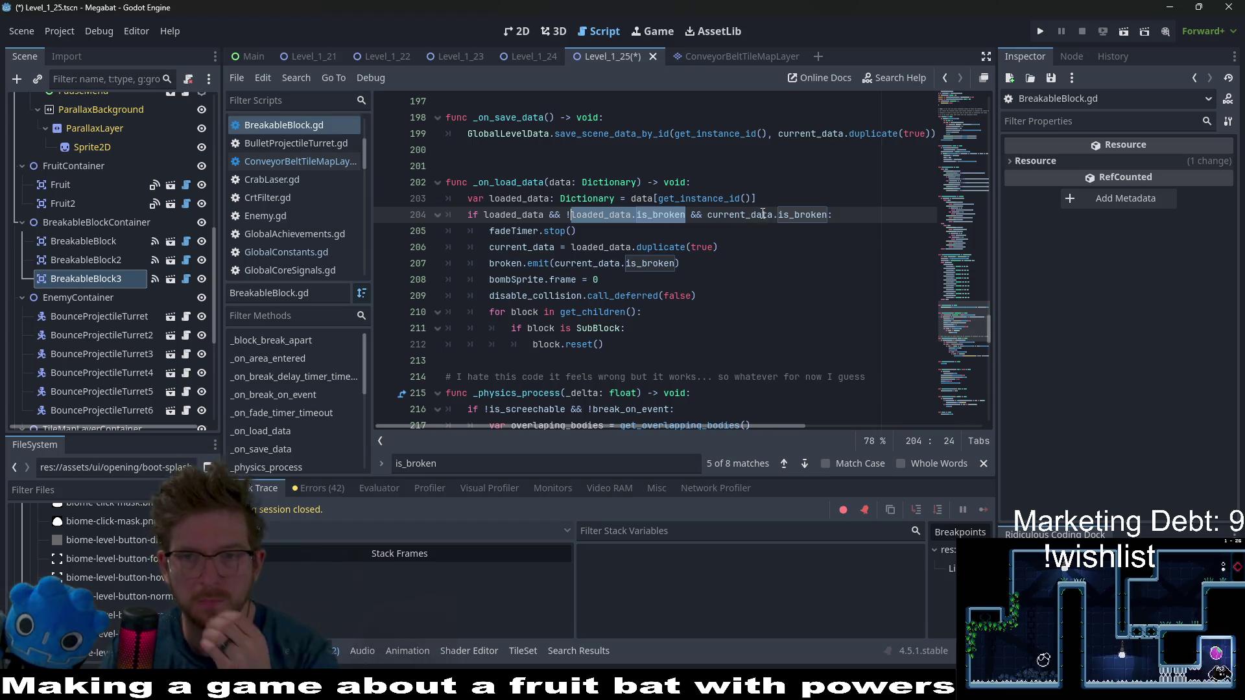
left_click(735, 200)
Scroll through the is_broken matches down to break_apart and place the caret after it
scroll(732, 206, "up", 3)
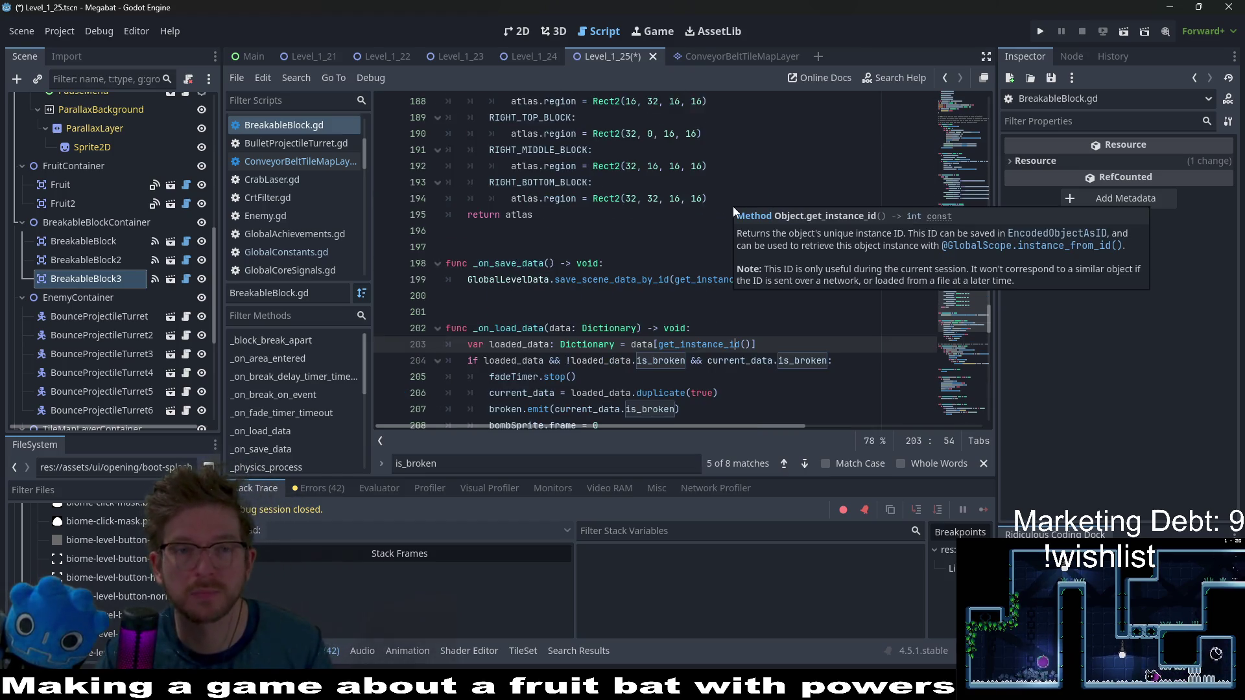
scroll(732, 206, "up", 20)
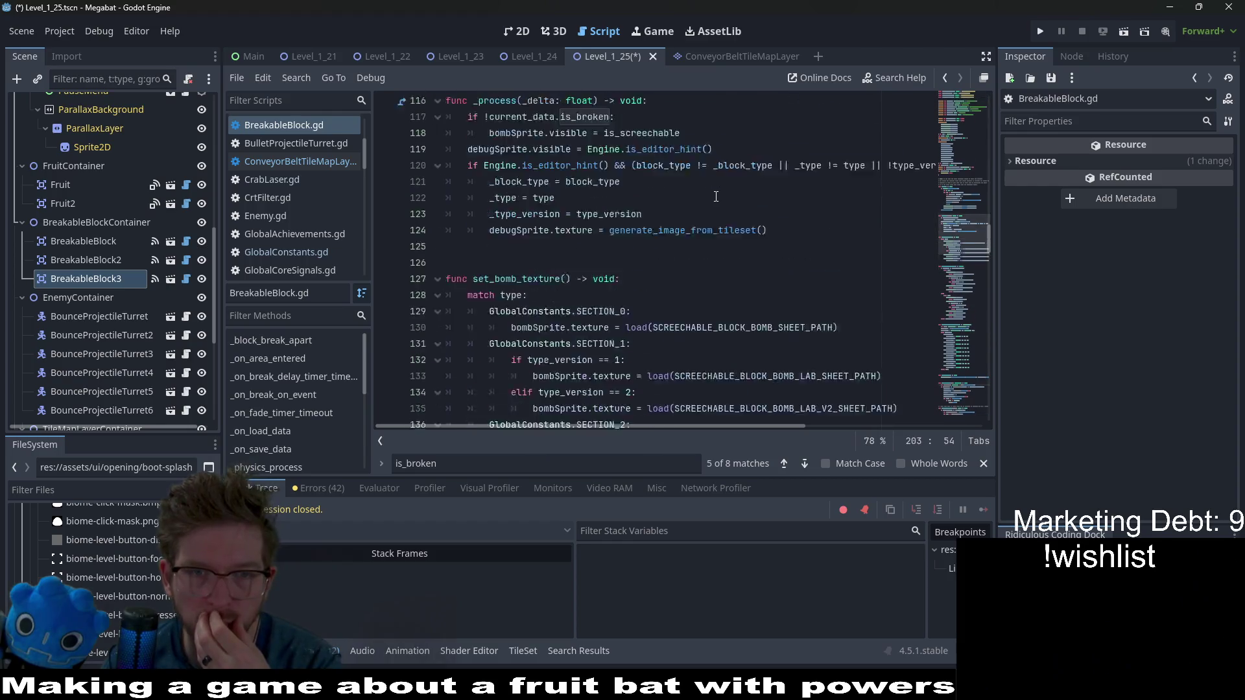
scroll(716, 197, "up", 8)
scroll(714, 207, "down", 8)
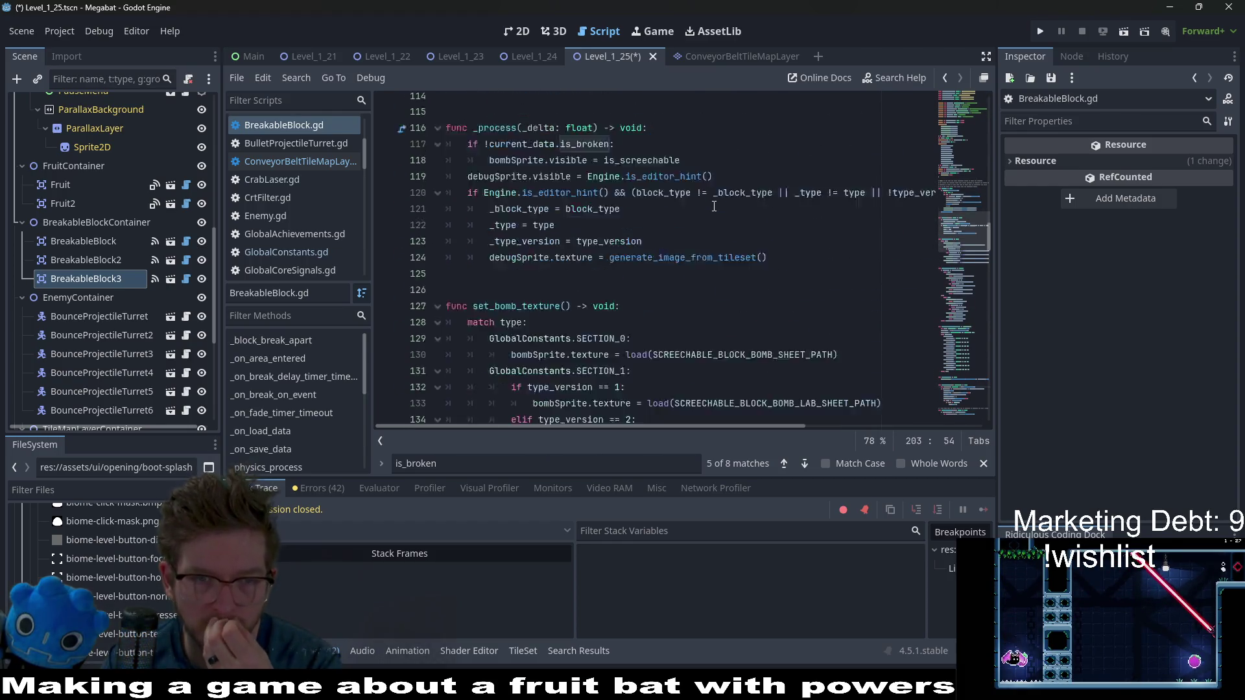
scroll(714, 207, "down", 12)
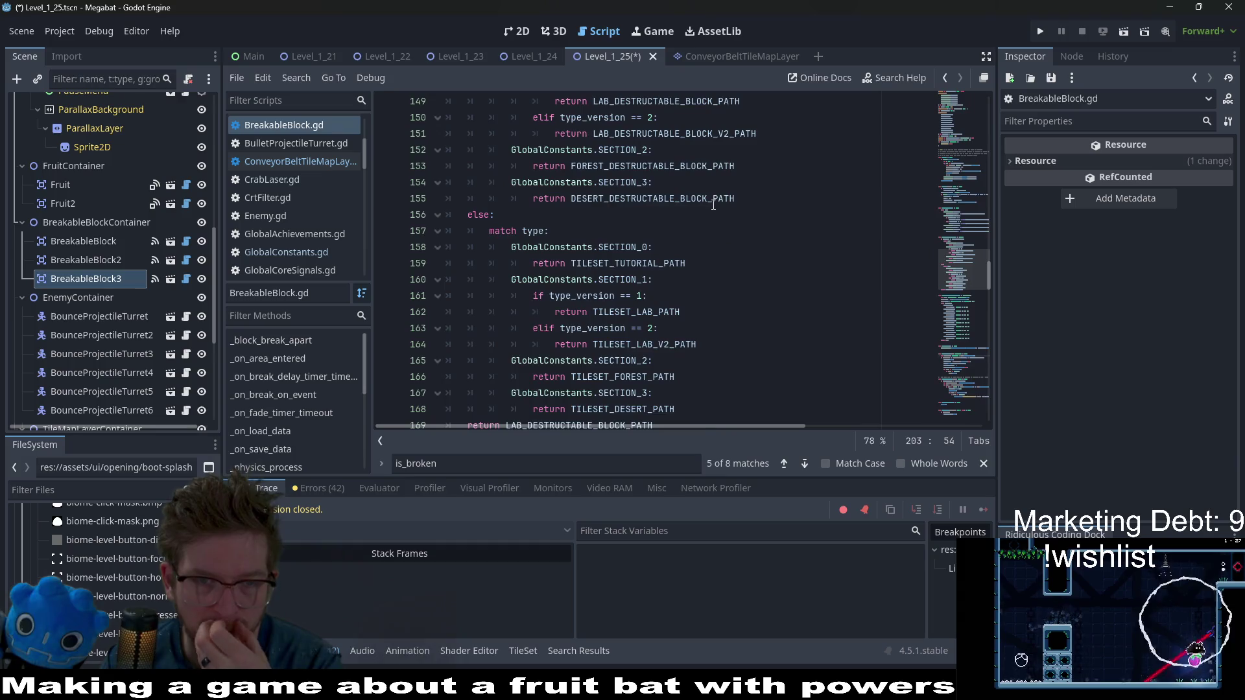
scroll(713, 205, "down", 20)
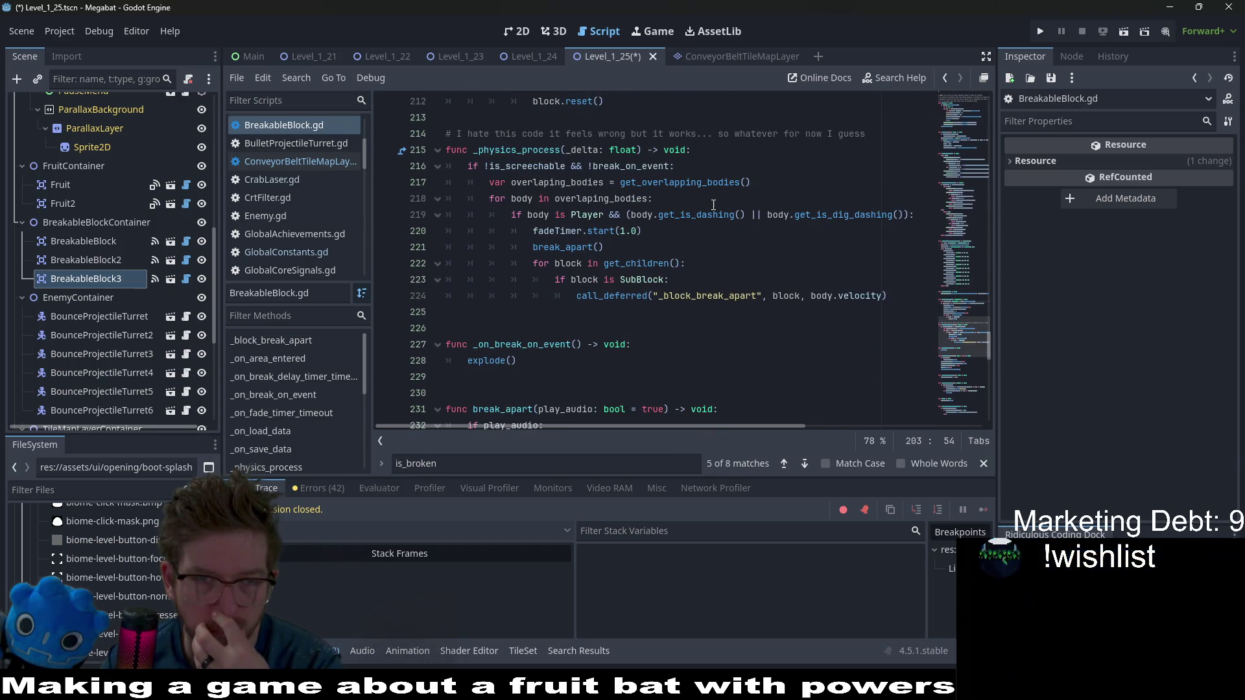
scroll(707, 207, "down", 3)
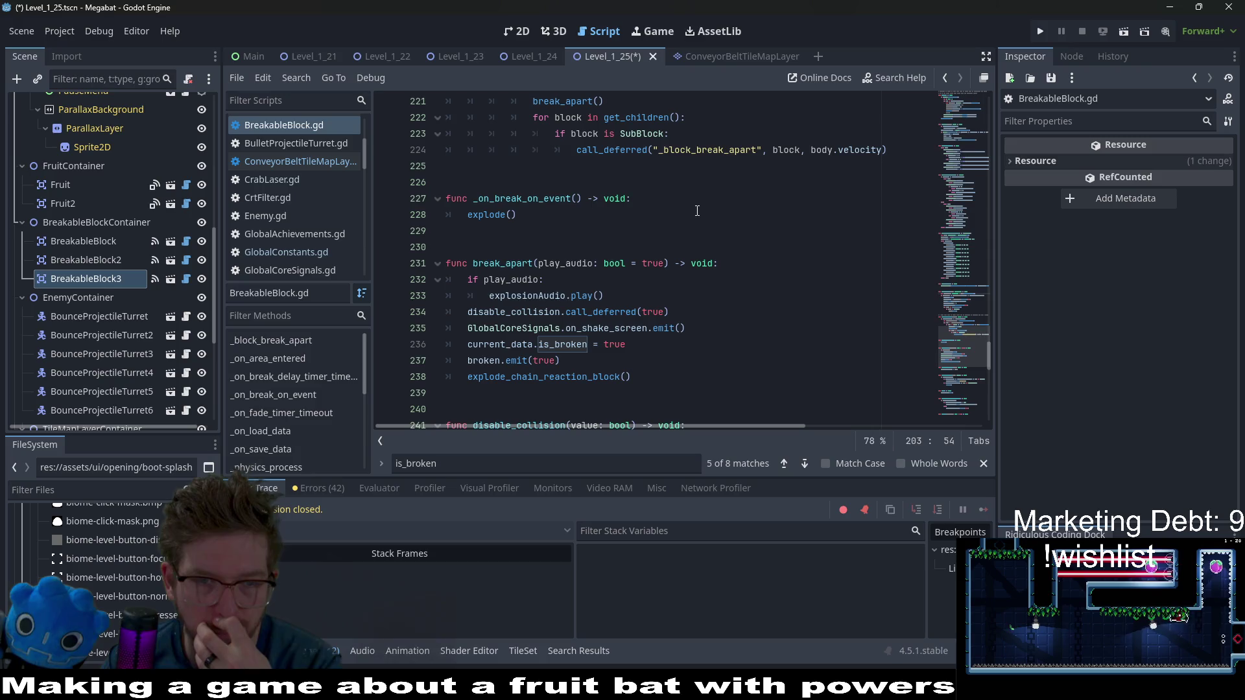
scroll(530, 232, "down", 2)
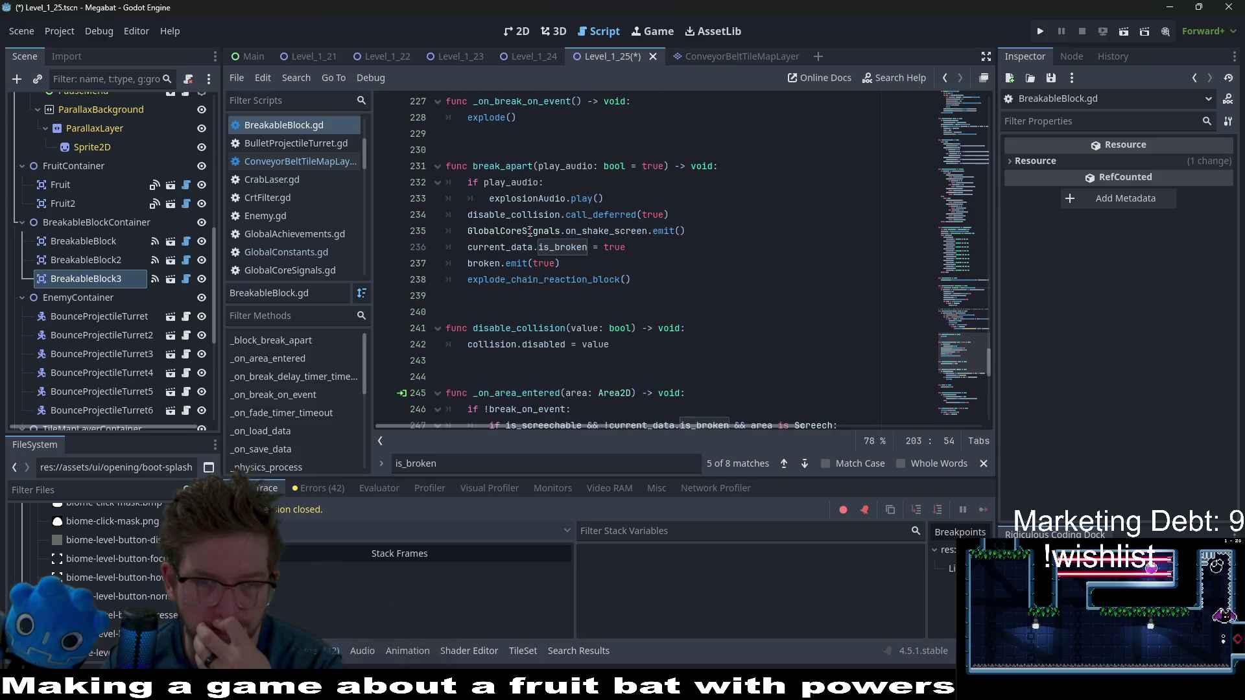
left_click(490, 292)
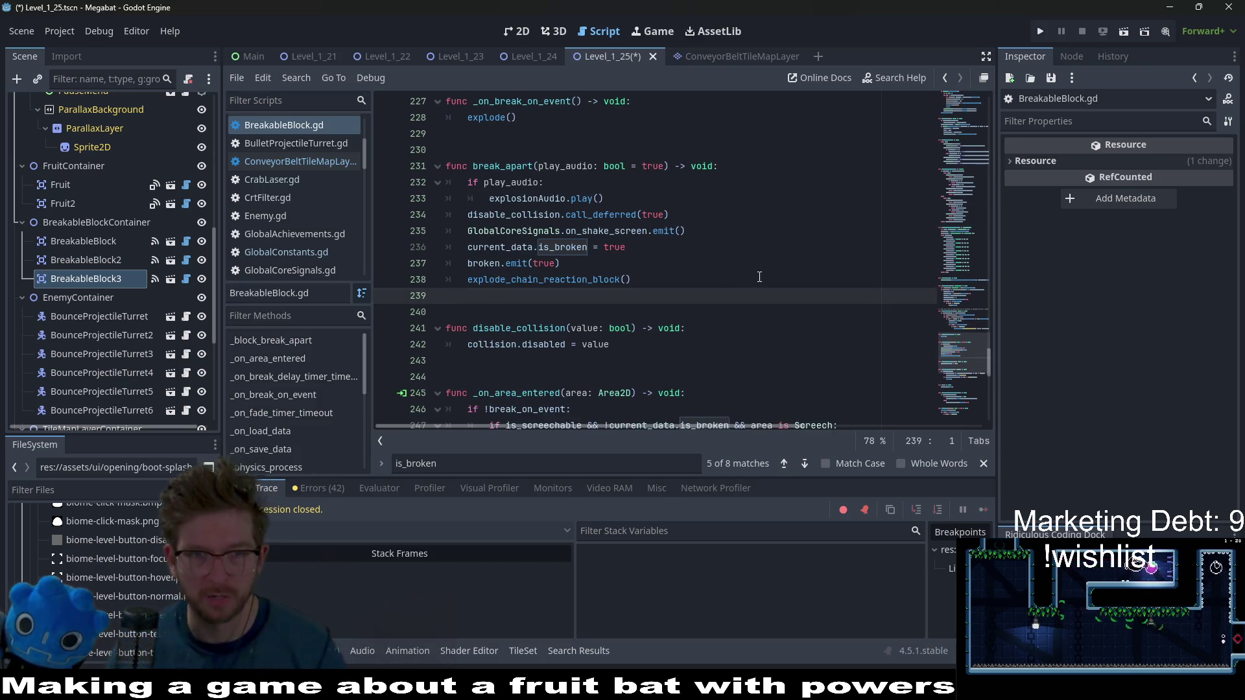
Add a get_is_broken() function below break_apart that returns current_data.is_broken, and save
key("Return")
key("Return")
key("Tab")
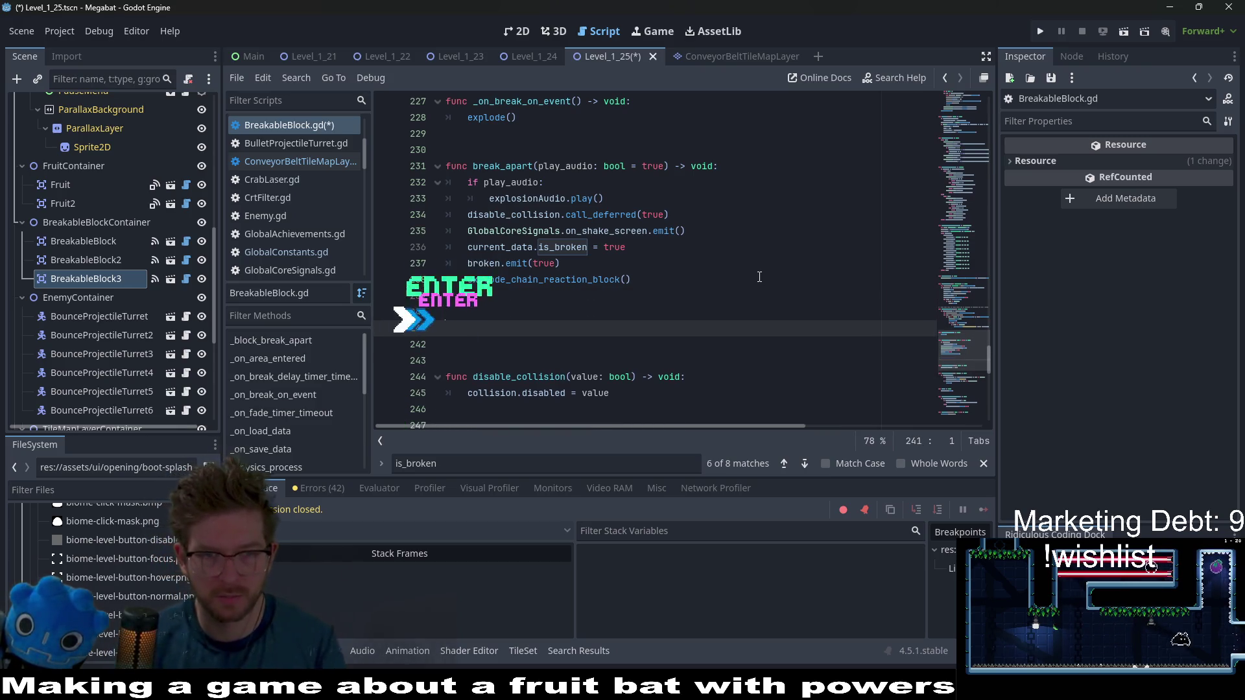
key("BackSpace")
type("func get_is")
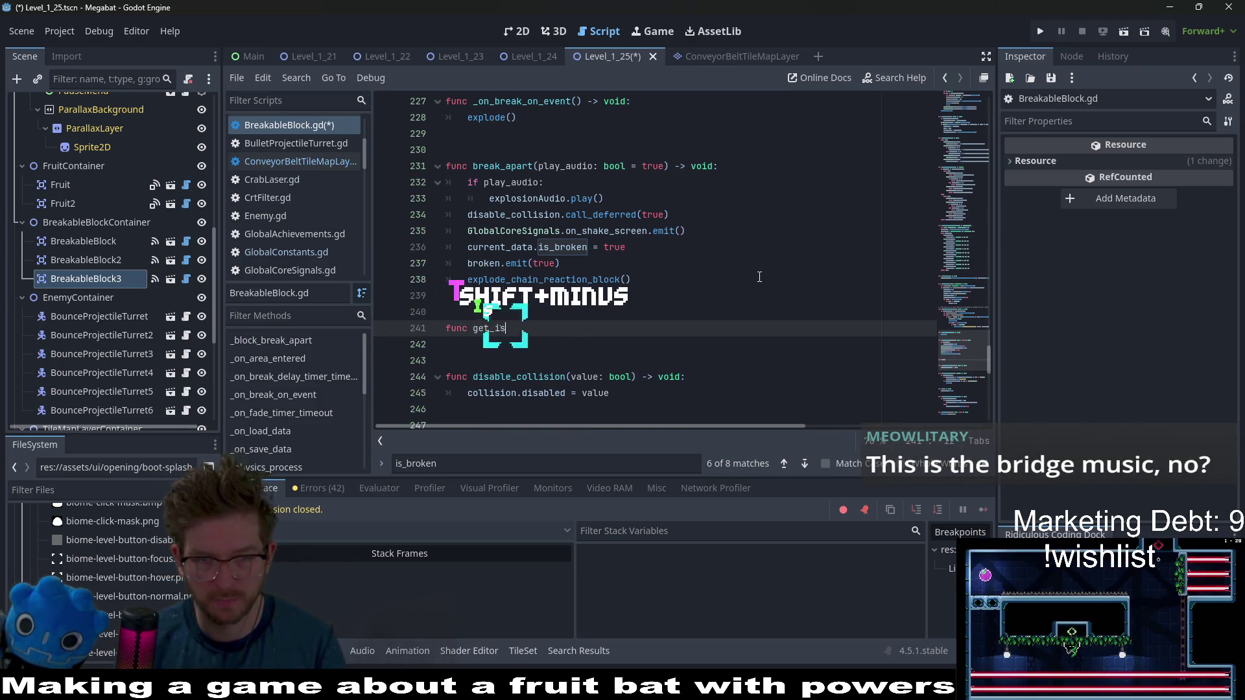
type("_broken")
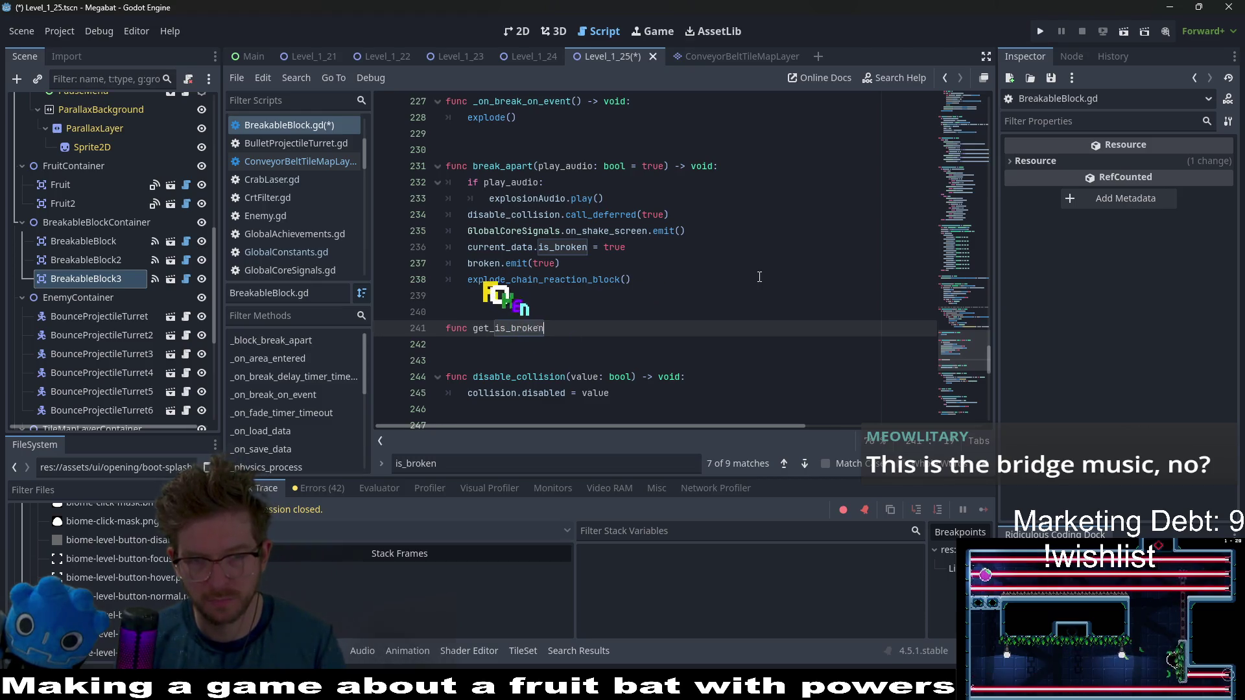
type("() -> void:")
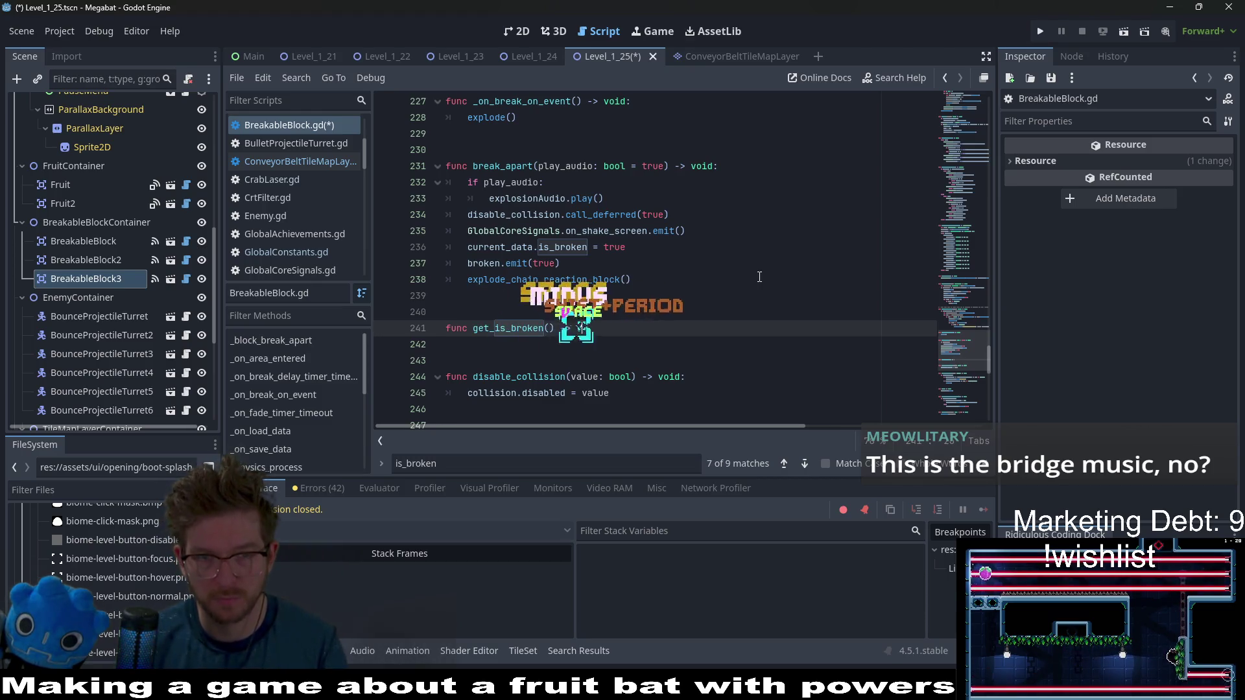
key("Return")
type("loaded_data.is_broken")
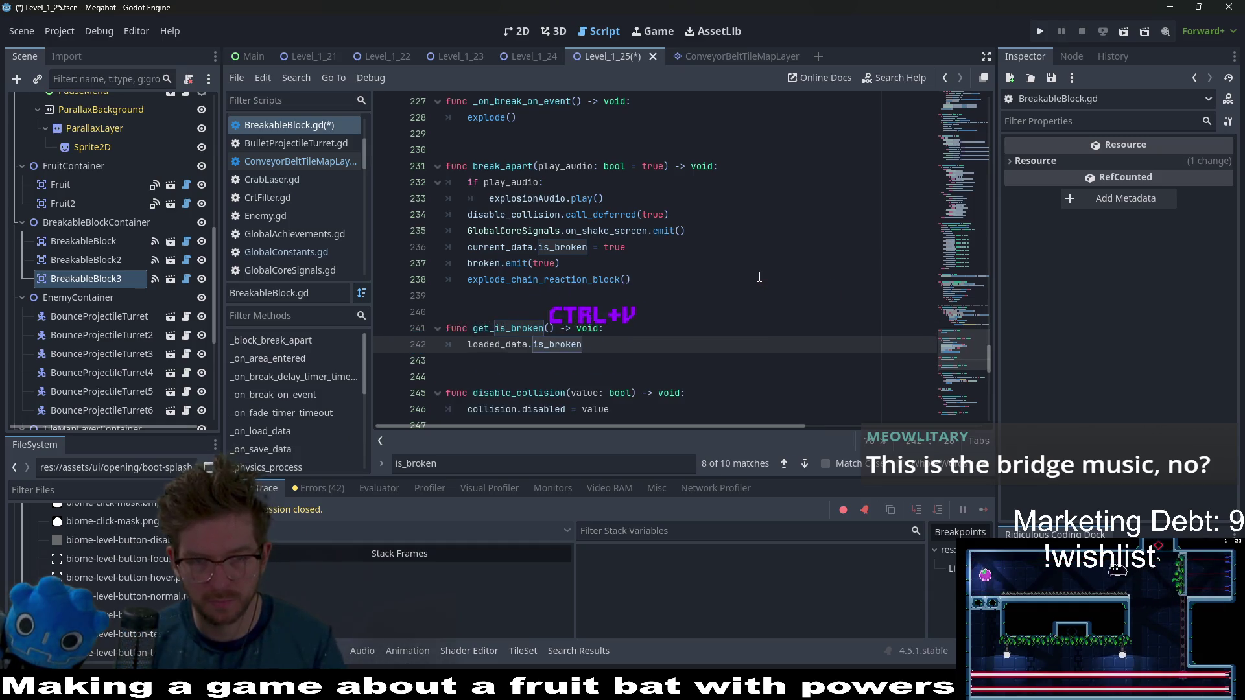
key("ctrl+z")
type("return ")
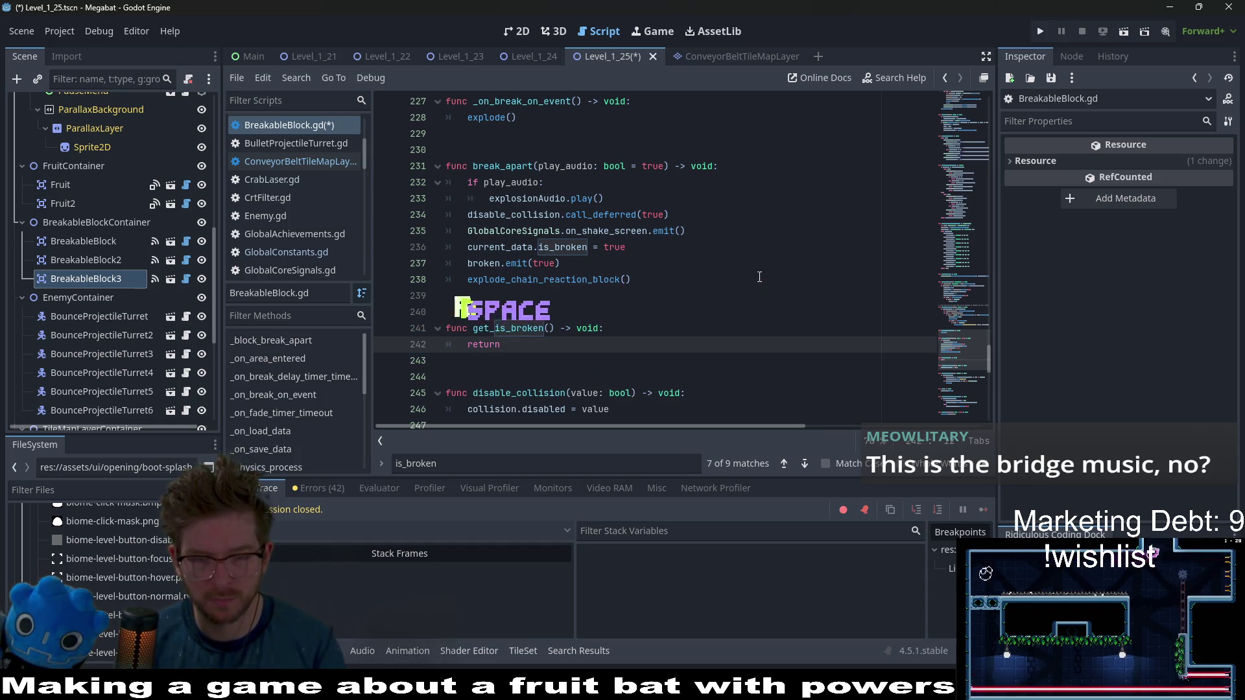
type("current_")
key("Return")
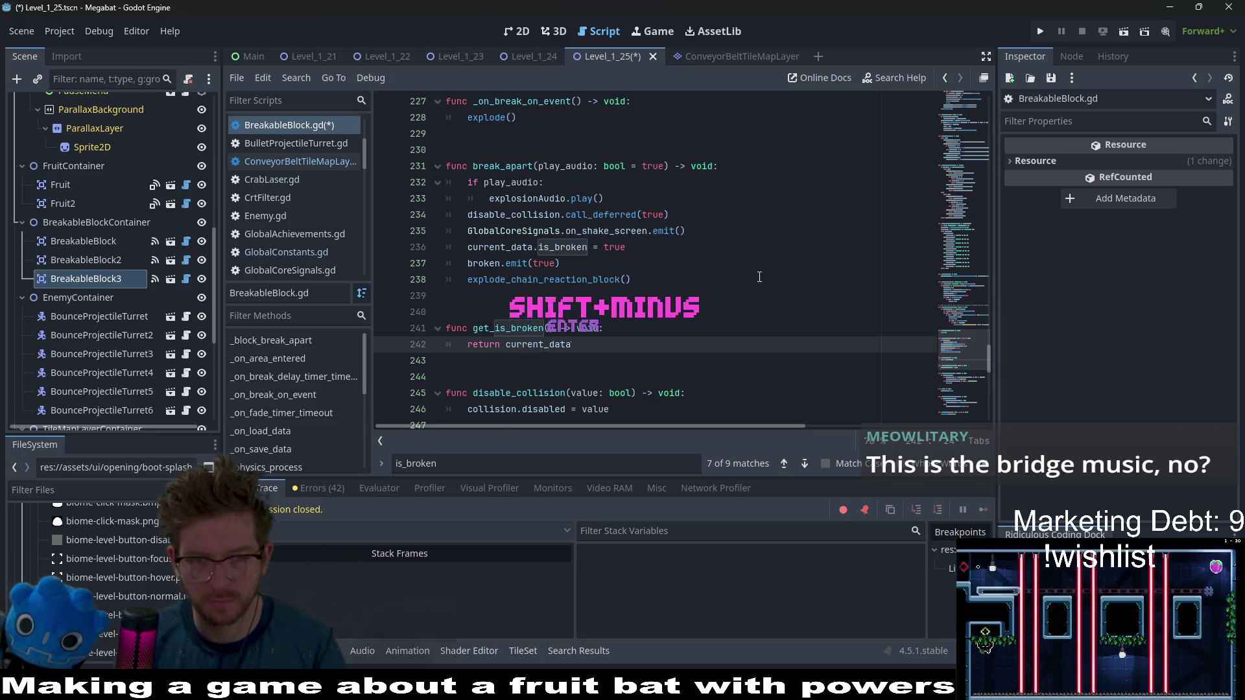
type(".is_")
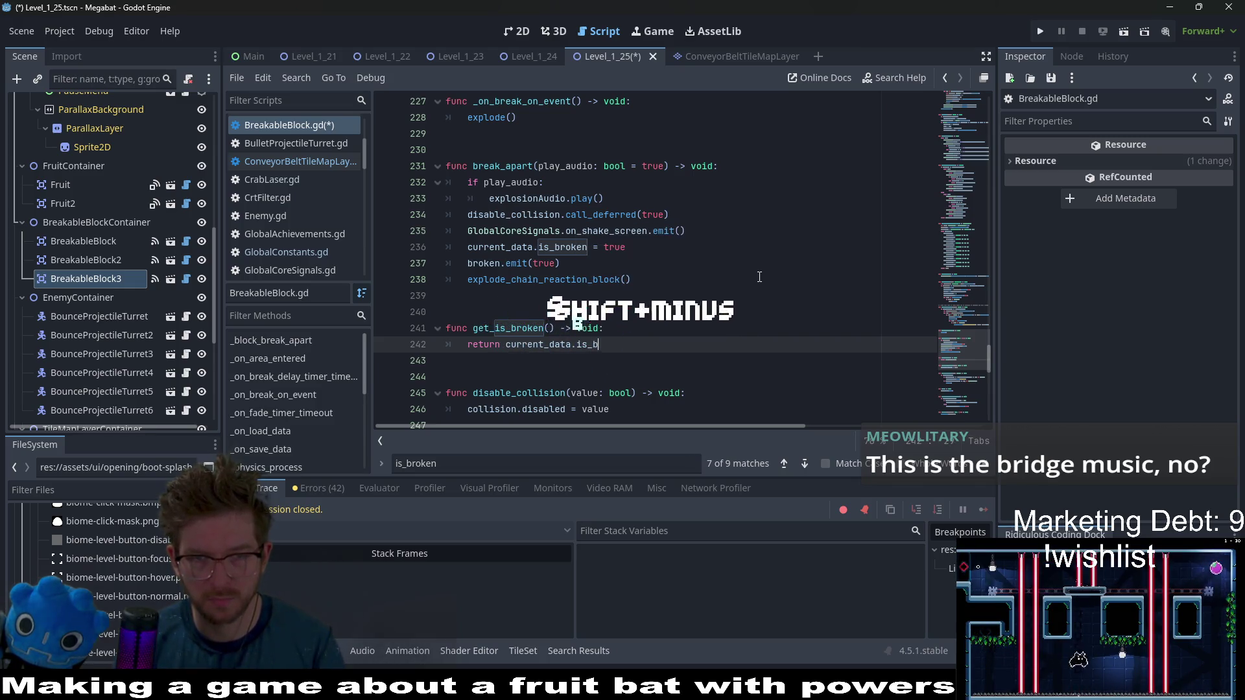
type("broken")
key("ctrl+s")
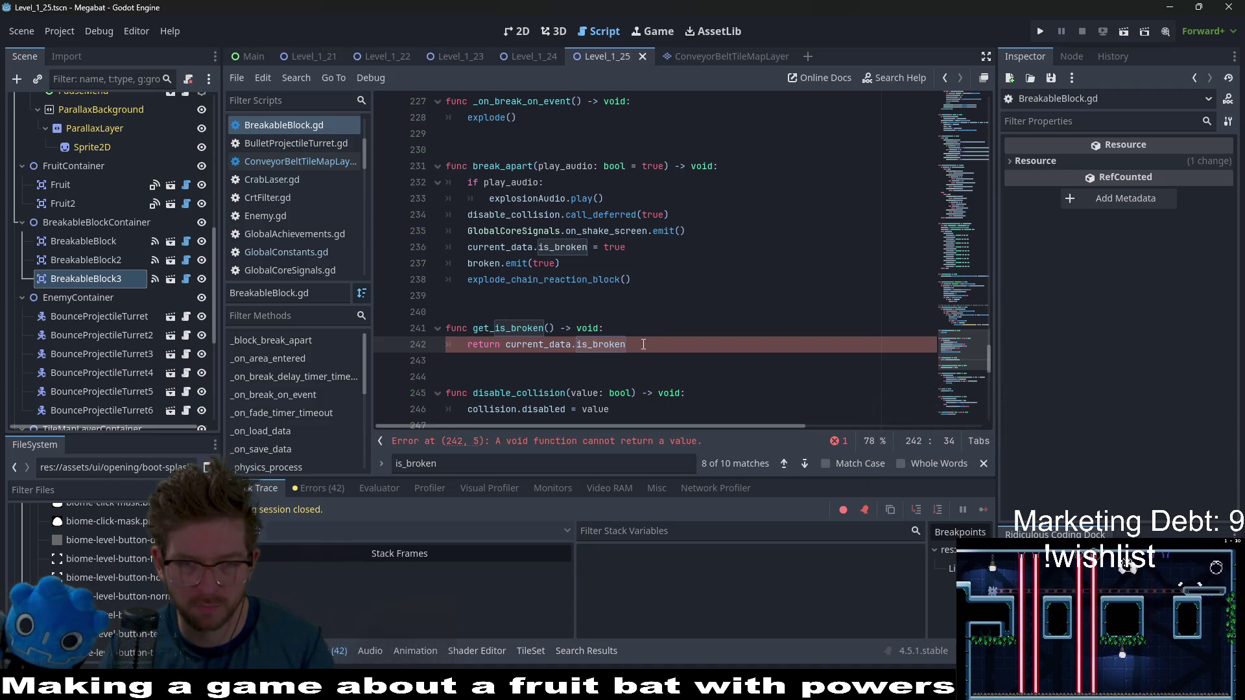
Change get_is_broken()'s return type from void to bool
double_click(590, 328)
type("boo")
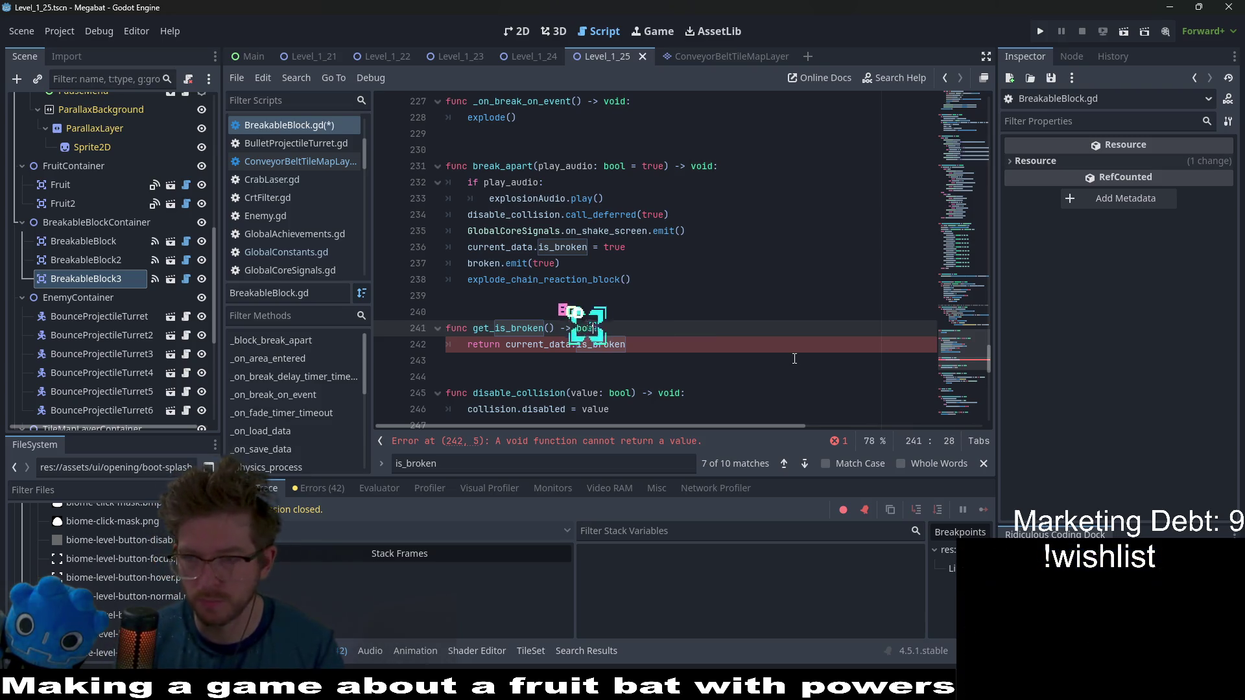
type("l")
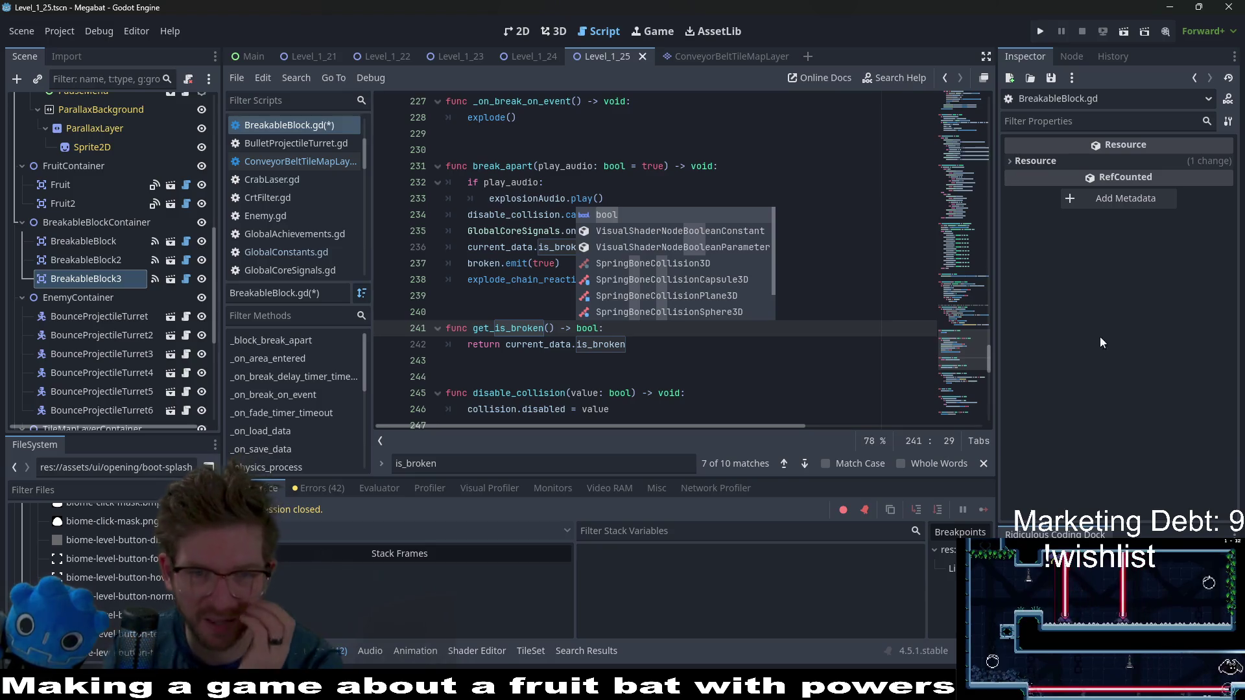
left_click(788, 360)
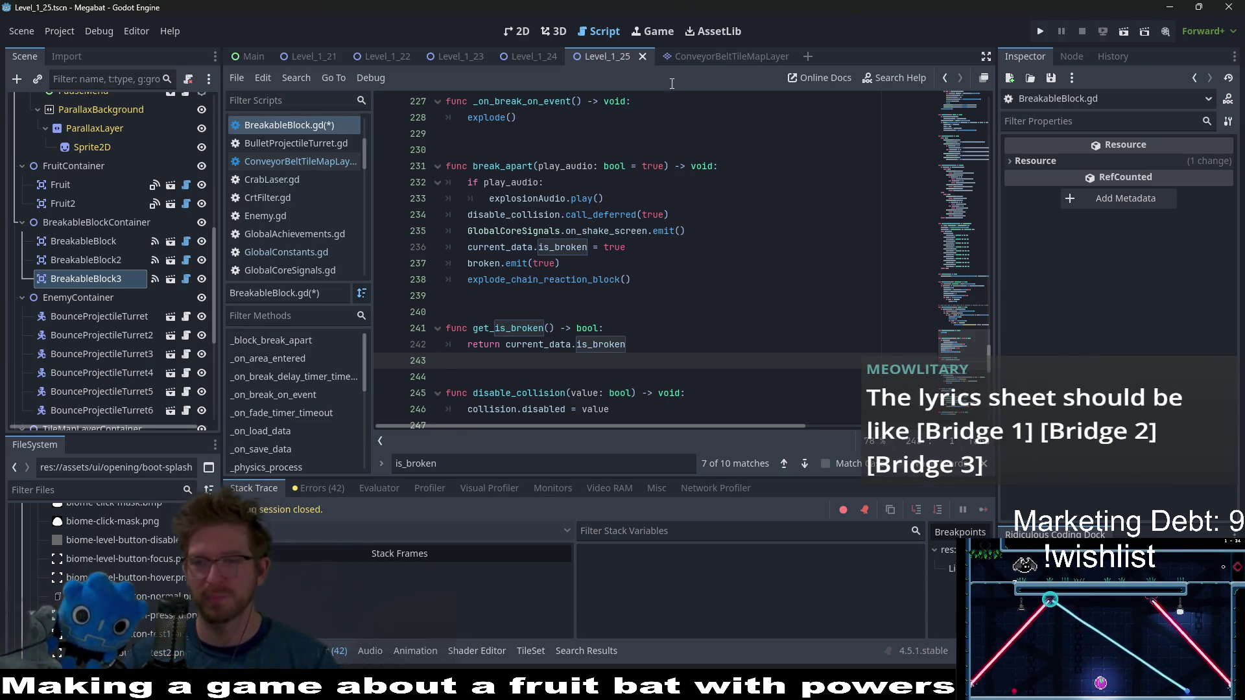
Review where is_broken is set and used, then select the explode_chain_reaction_block call
double_click(572, 250)
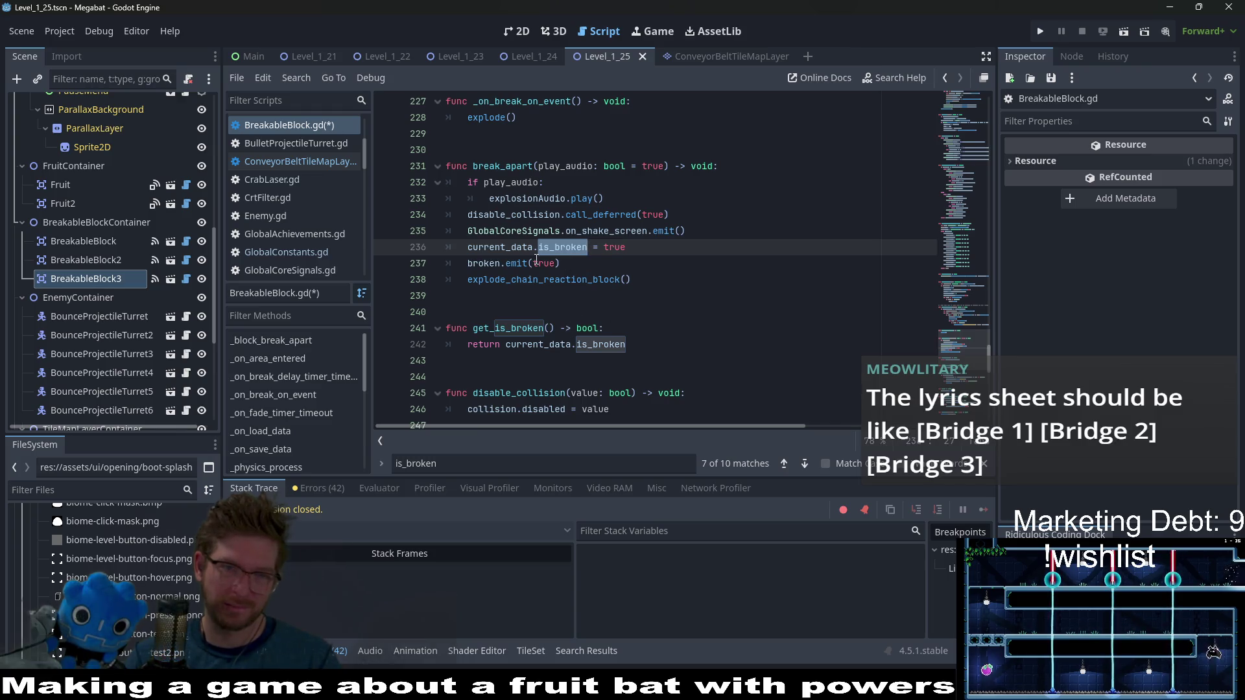
left_click(603, 345)
left_click_drag(553, 327, 473, 332)
key("ctrl+c")
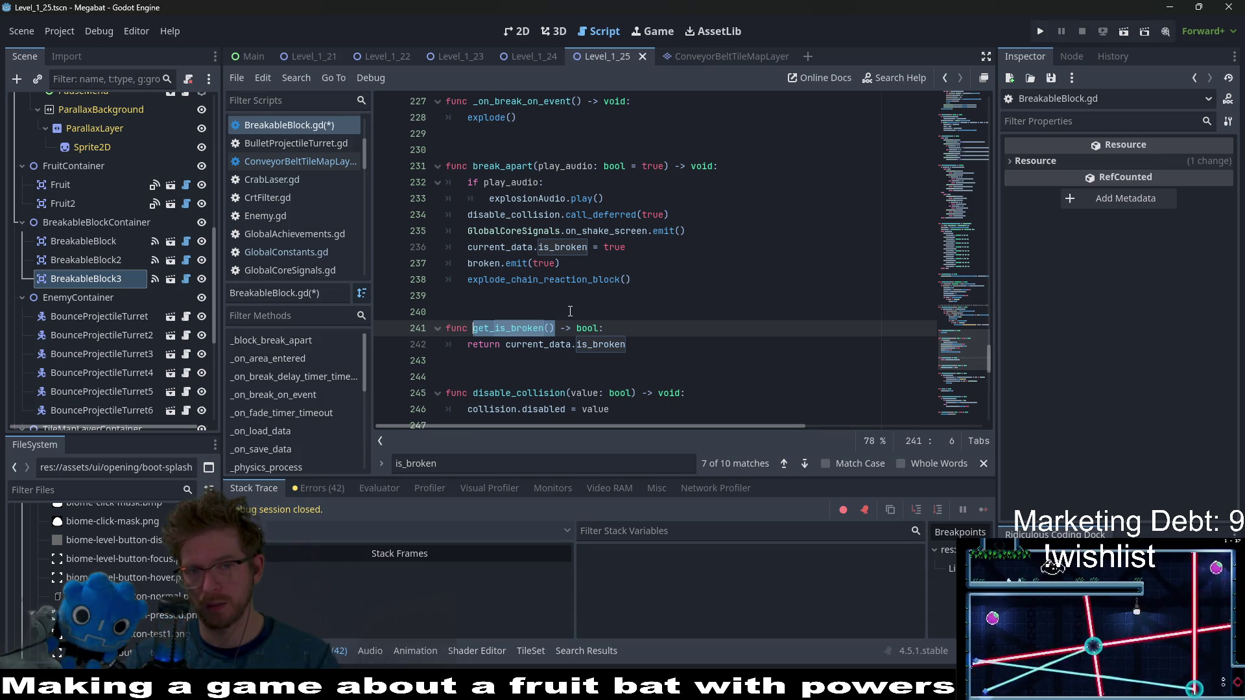
scroll(570, 311, "up", 1)
double_click(557, 328)
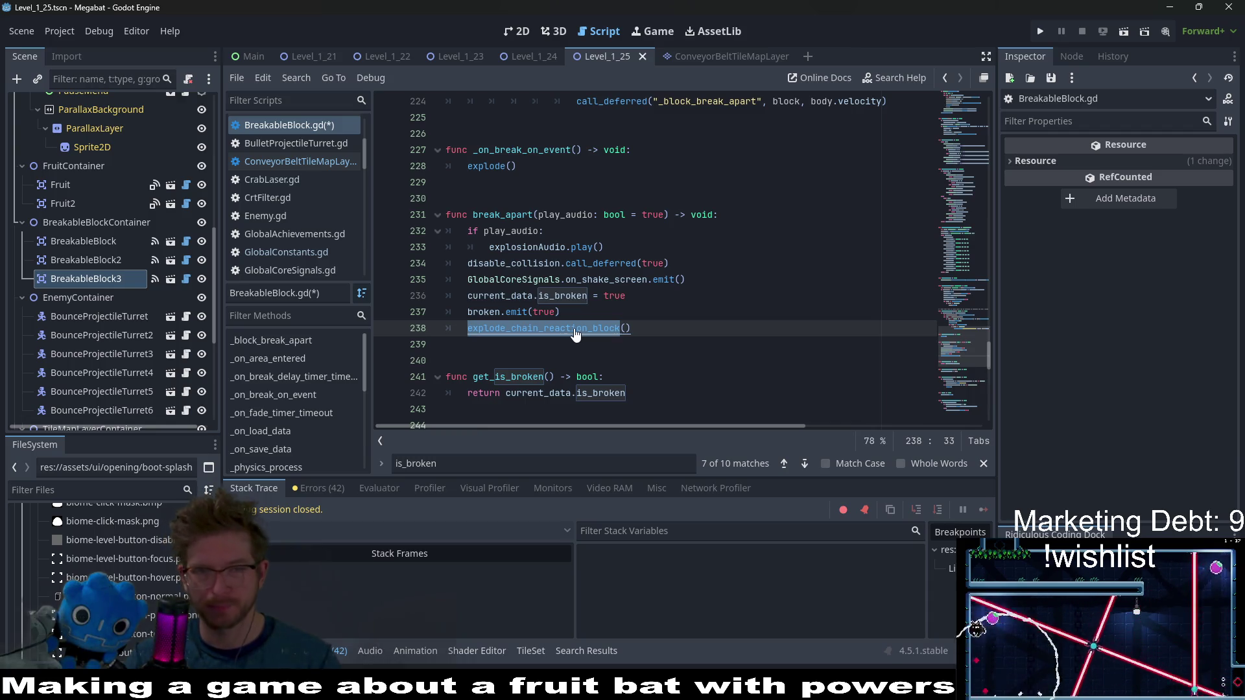
Append '&& !chain_reaction_block.get_is_broken()' to line 262's condition and save BreakableBlock.gd
left_click(576, 329, "ctrl")
left_click(595, 283)
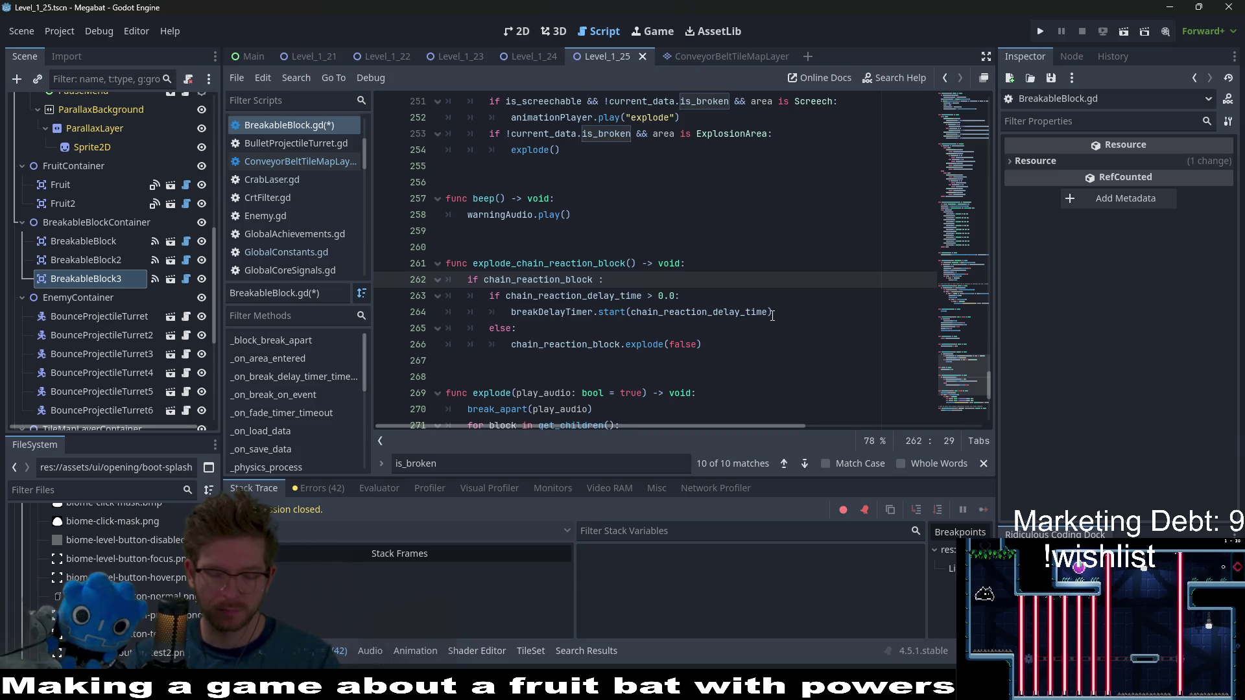
type("&& !")
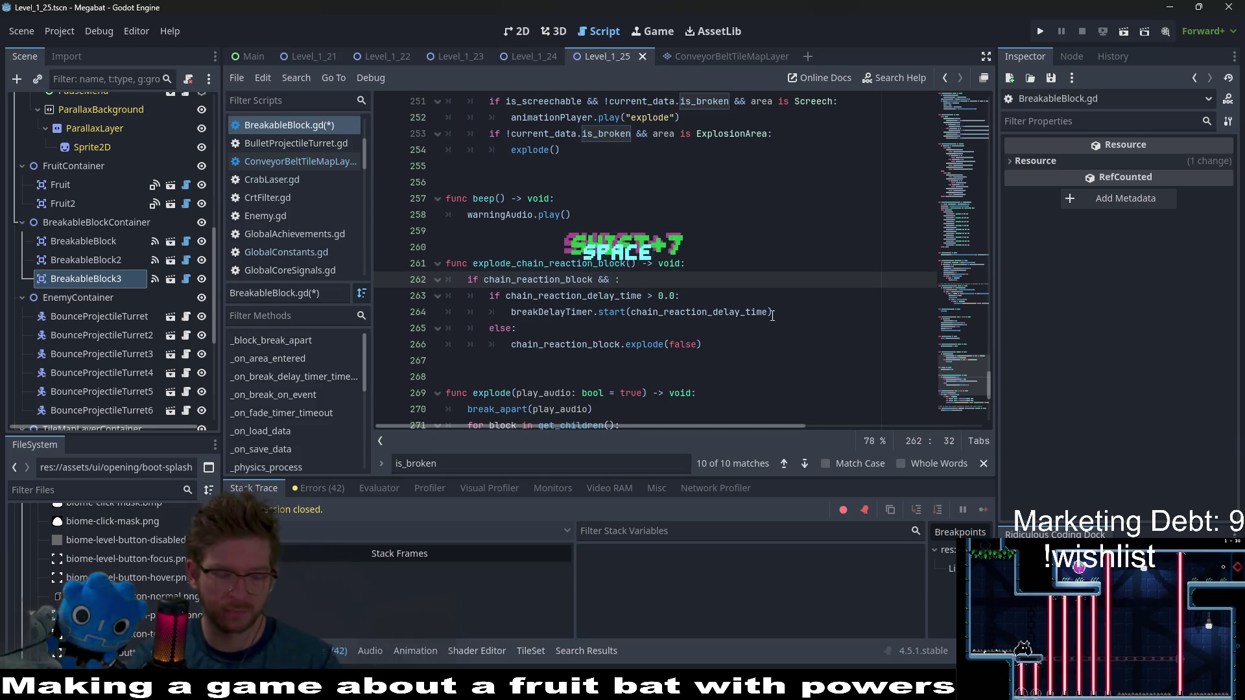
key("ctrl+v")
key("ctrl+z")
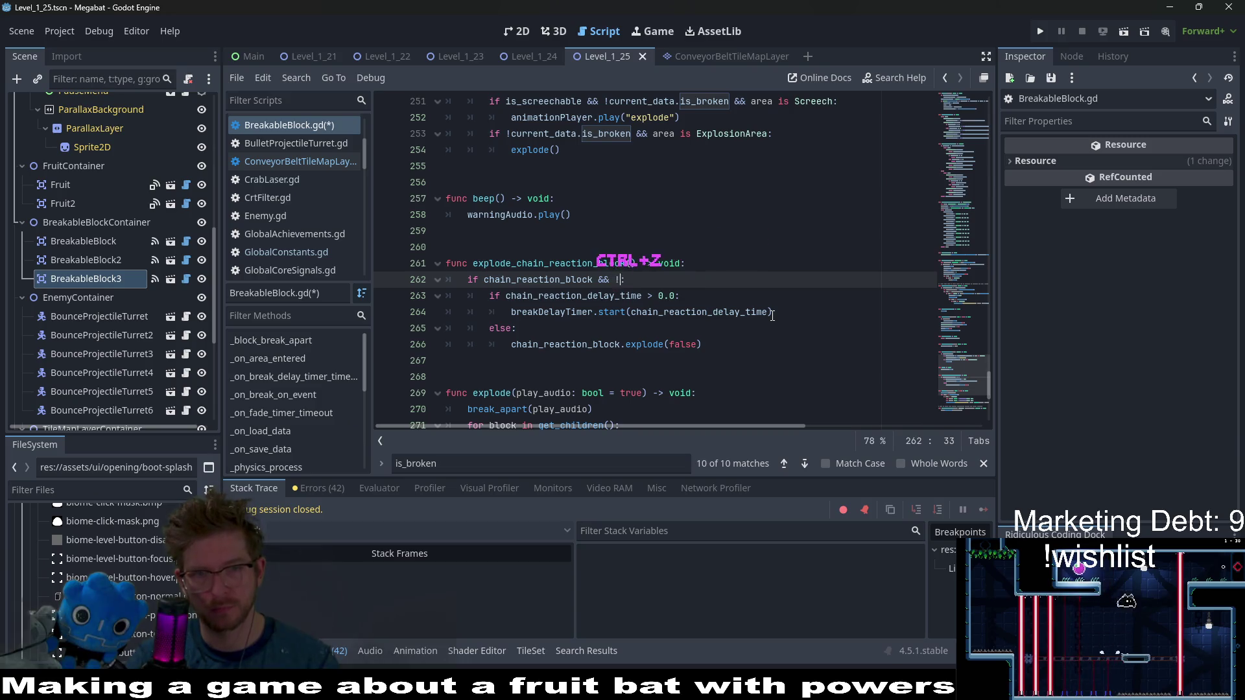
type("cha")
key("Return")
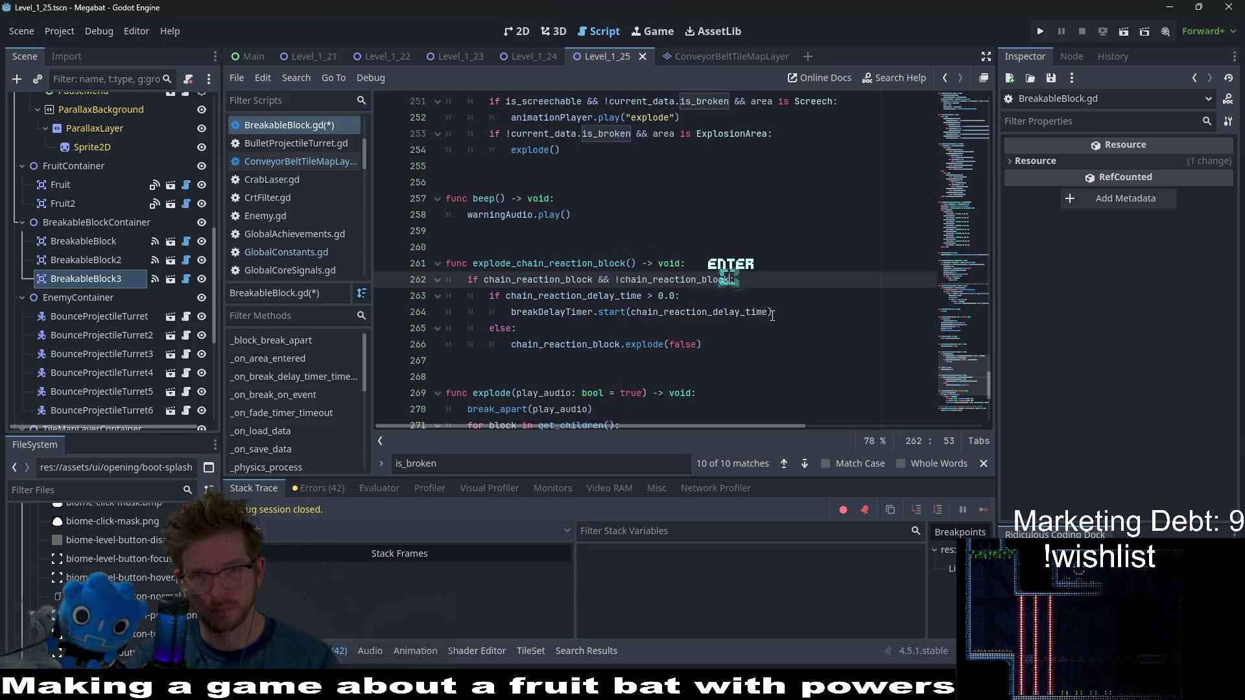
type(".")
key("ctrl+v")
key("ctrl+s")
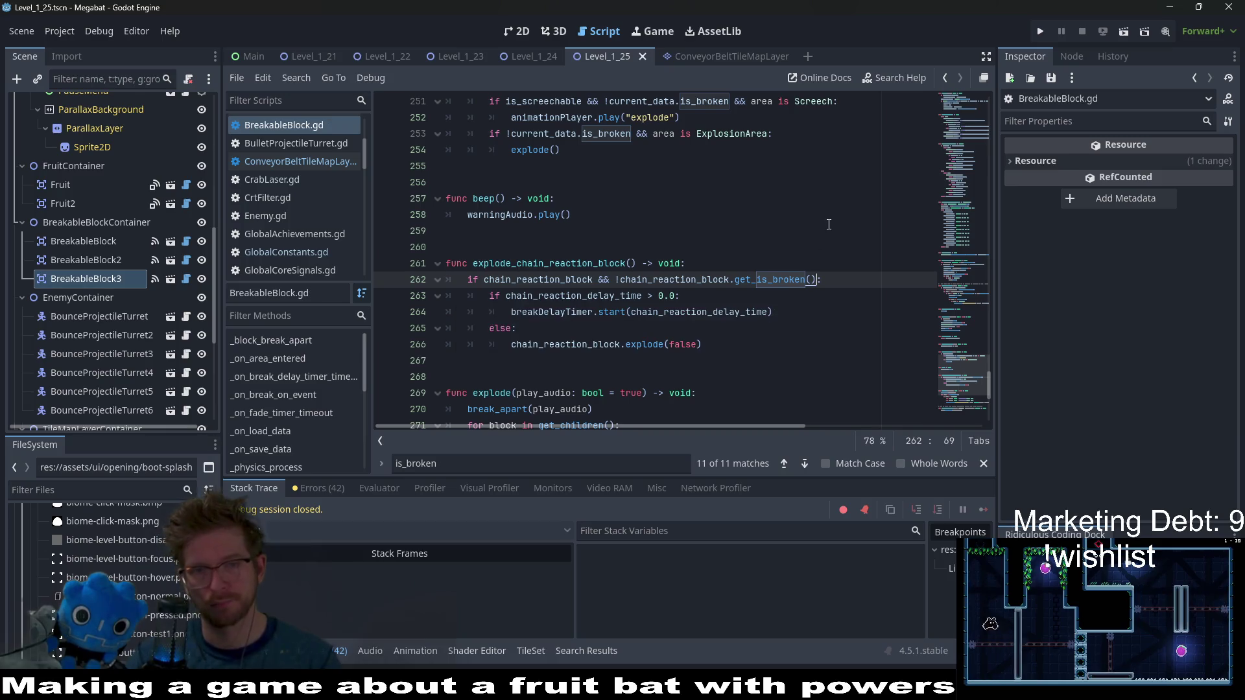
Return to the 2D scene view and close the Megabat playtest window after the bat grabs the plum
left_click(510, 33)
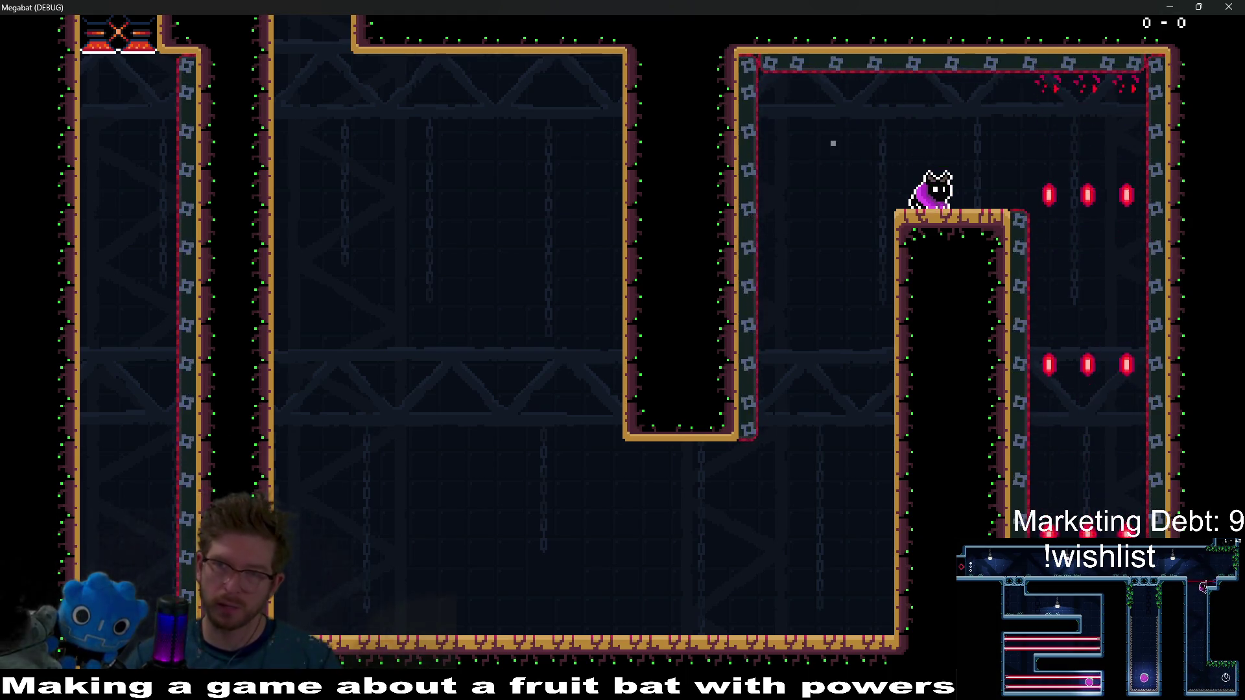
left_click(1238, 5)
scroll(692, 270, "down", 10)
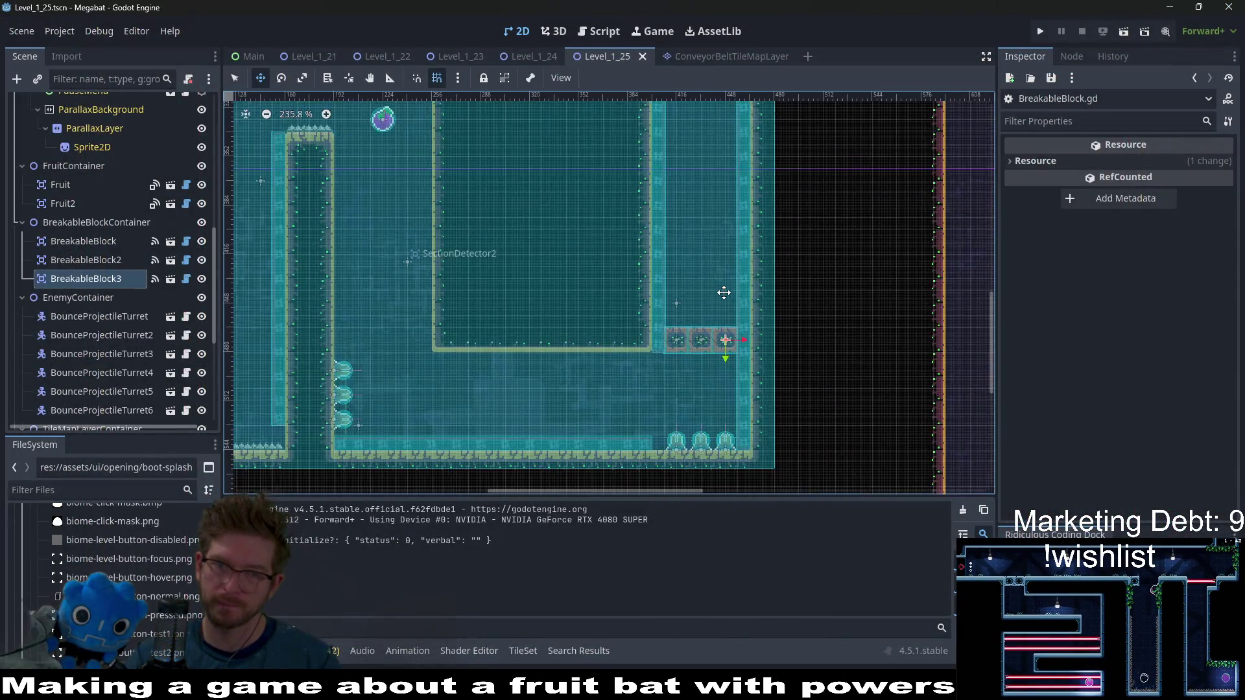
Move the Fruit2 Dash pickup about 49 px further right in the upper room
scroll(662, 258, "up", 5)
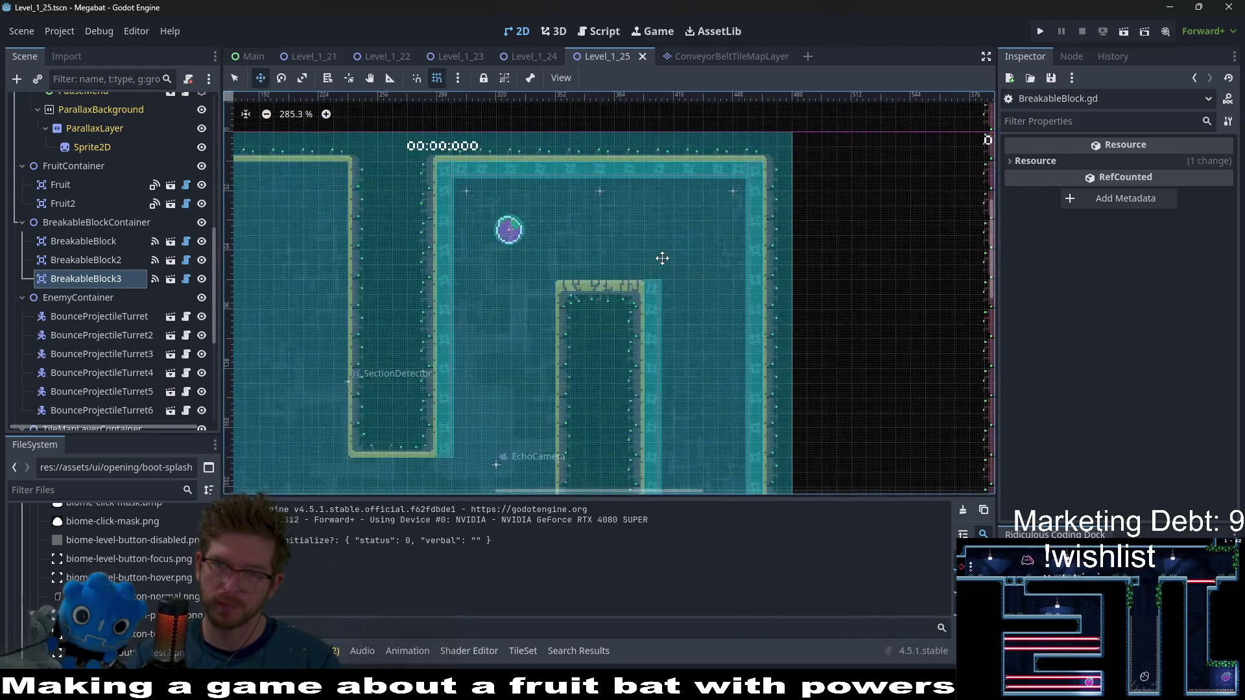
left_click(72, 203)
scroll(585, 258, "up", 4)
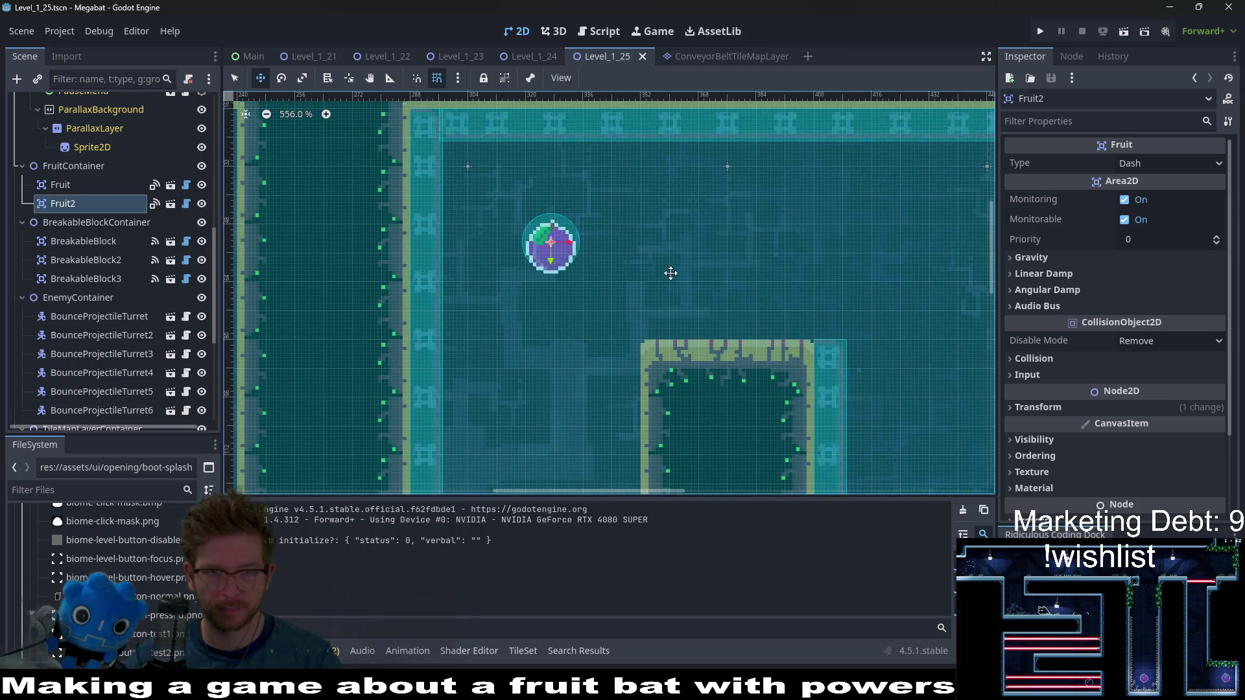
mouse_move(553, 244)
left_mouse_down()
mouse_move(712, 251)
mouse_move(693, 255)
mouse_move(676, 216)
left_mouse_up()
Select and frame BreakableBlock3 from the Scene tree
scroll(715, 292, "down", 1)
scroll(714, 292, "down", 3)
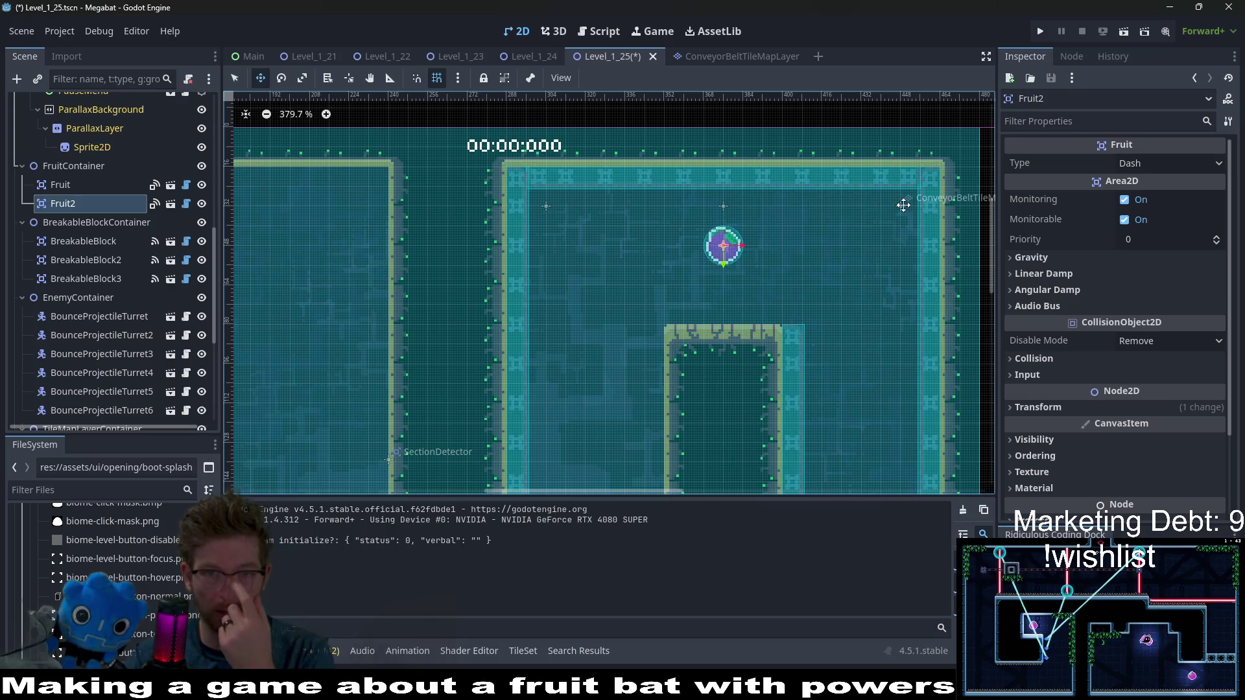
scroll(596, 324, "down", 3)
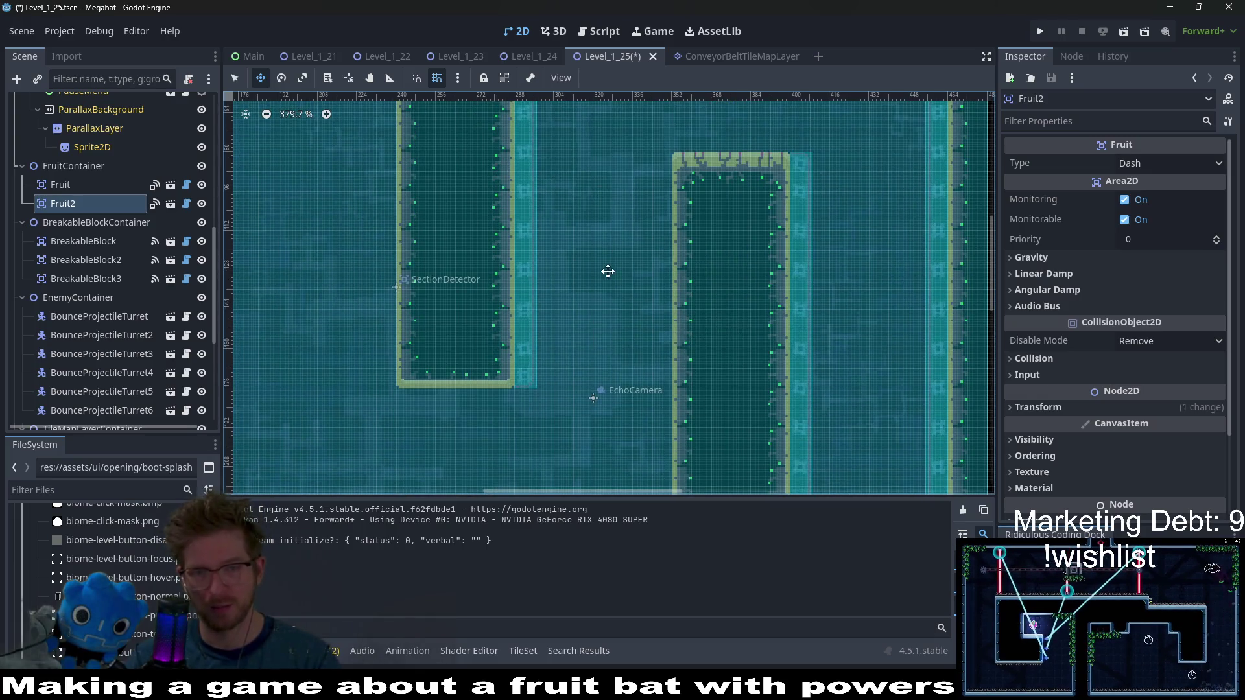
scroll(622, 246, "left", 1)
scroll(637, 266, "down", 2)
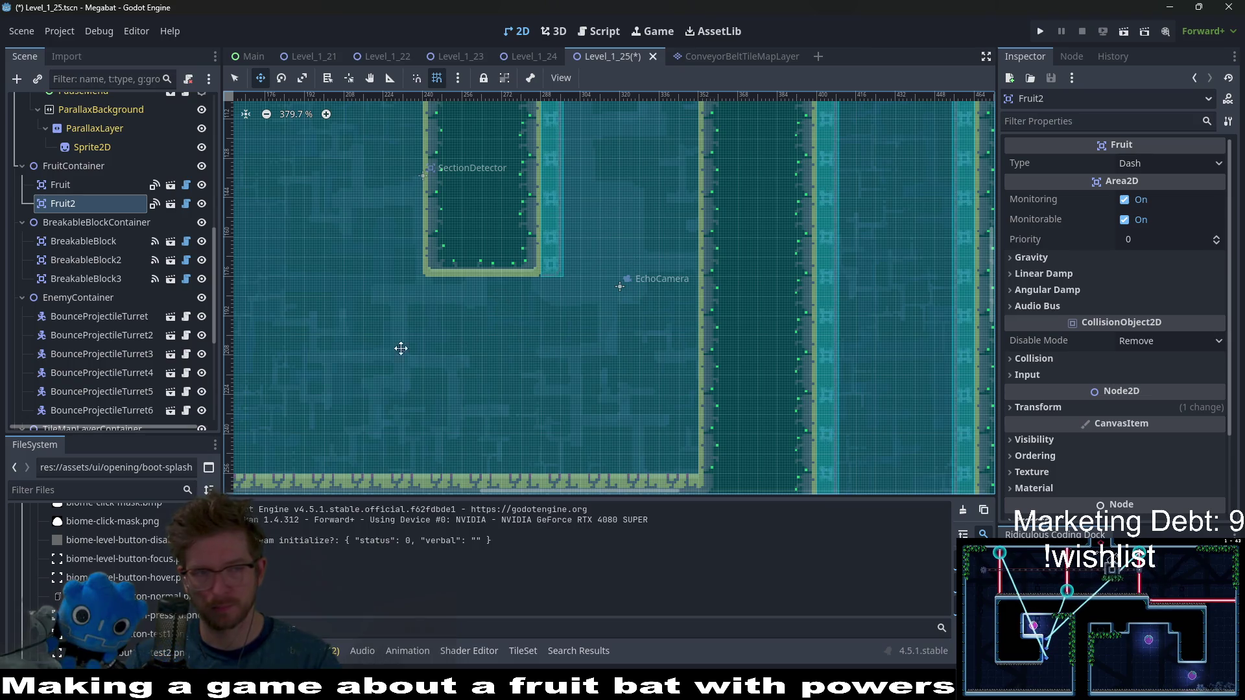
double_click(129, 285)
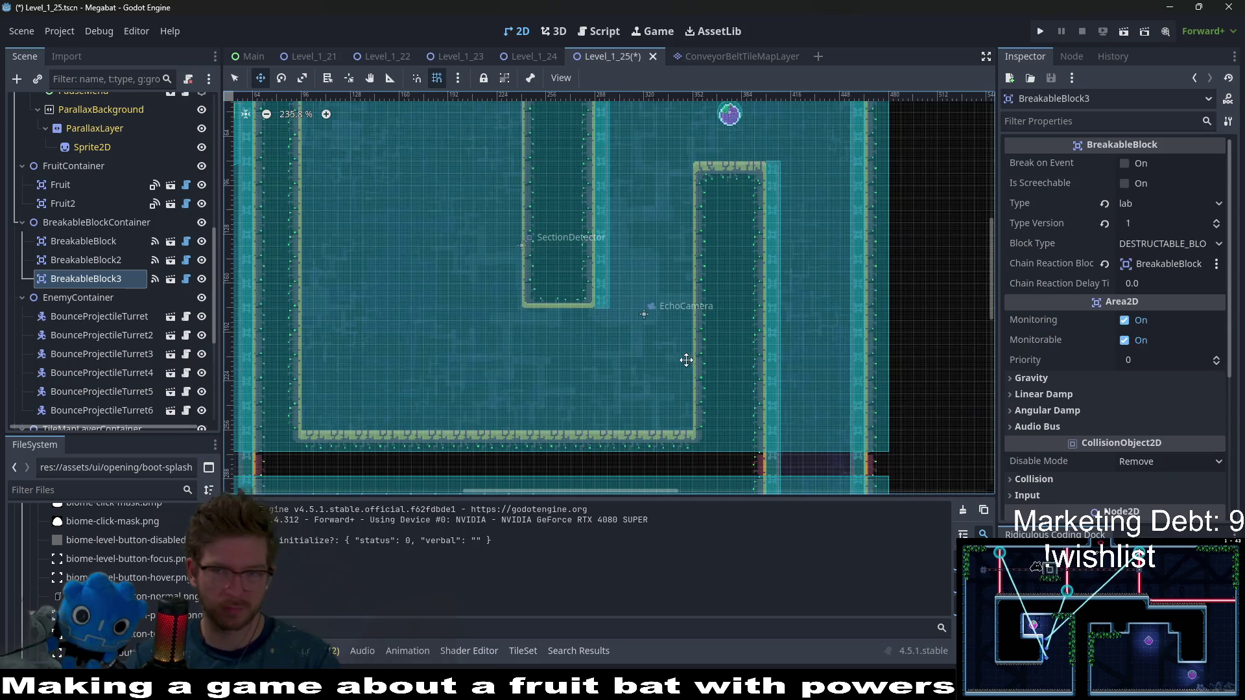
Duplicate BreakableBlock3 as BreakableBlock4, clear its Chain Reaction Block, and place it under the upper wall
scroll(818, 388, "down", 2)
scroll(799, 381, "right", 2)
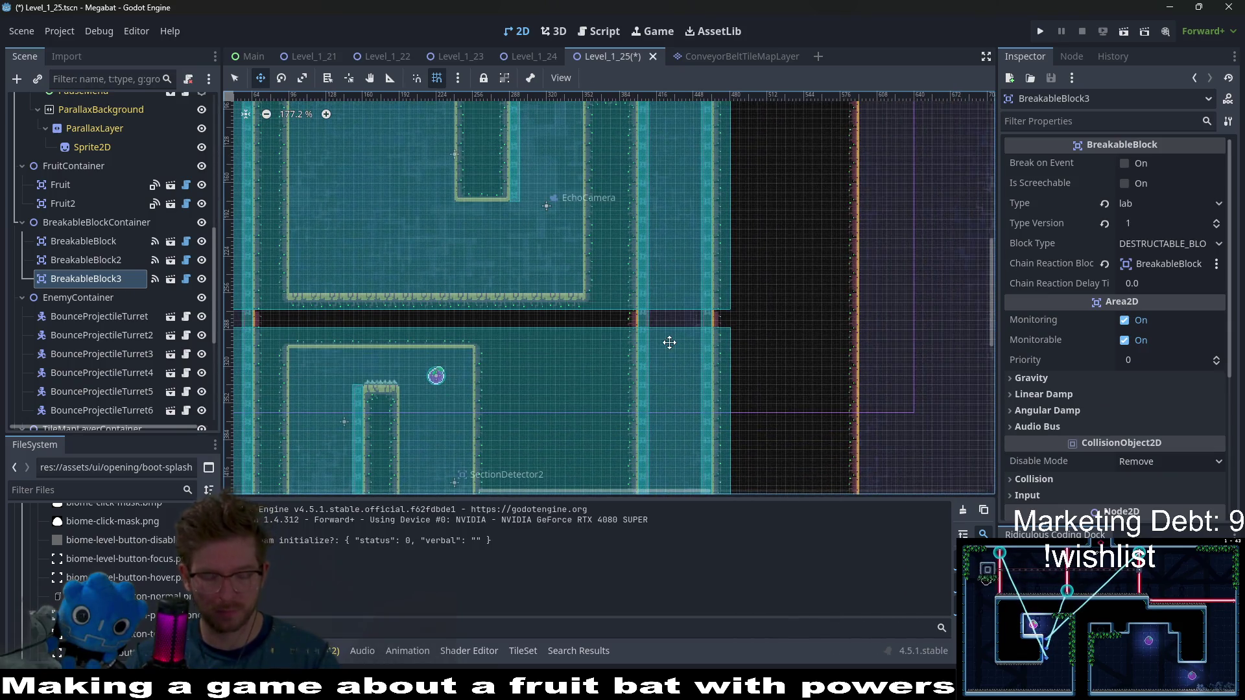
key("ctrl+d")
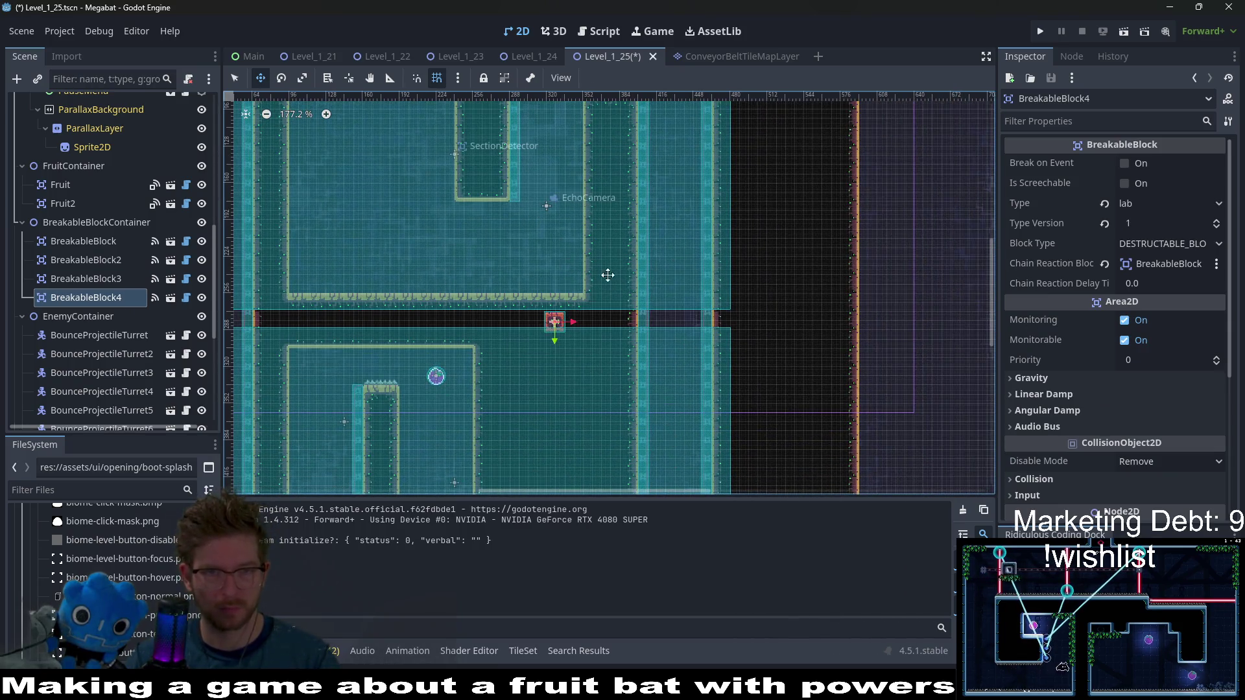
key("Up")
key("Up")
key("Up")
left_click(1103, 265)
scroll(562, 266, "up", 3)
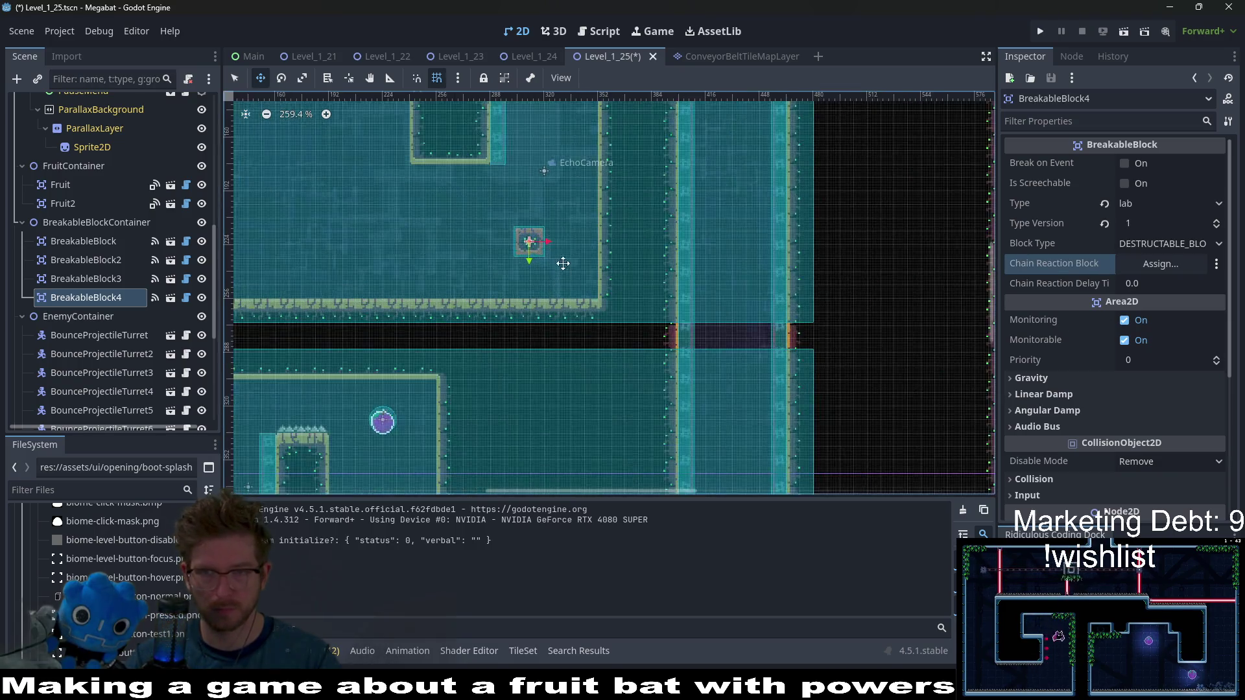
key("Up")
left_click_drag(551, 267, 486, 187)
scroll(537, 239, "up", 4)
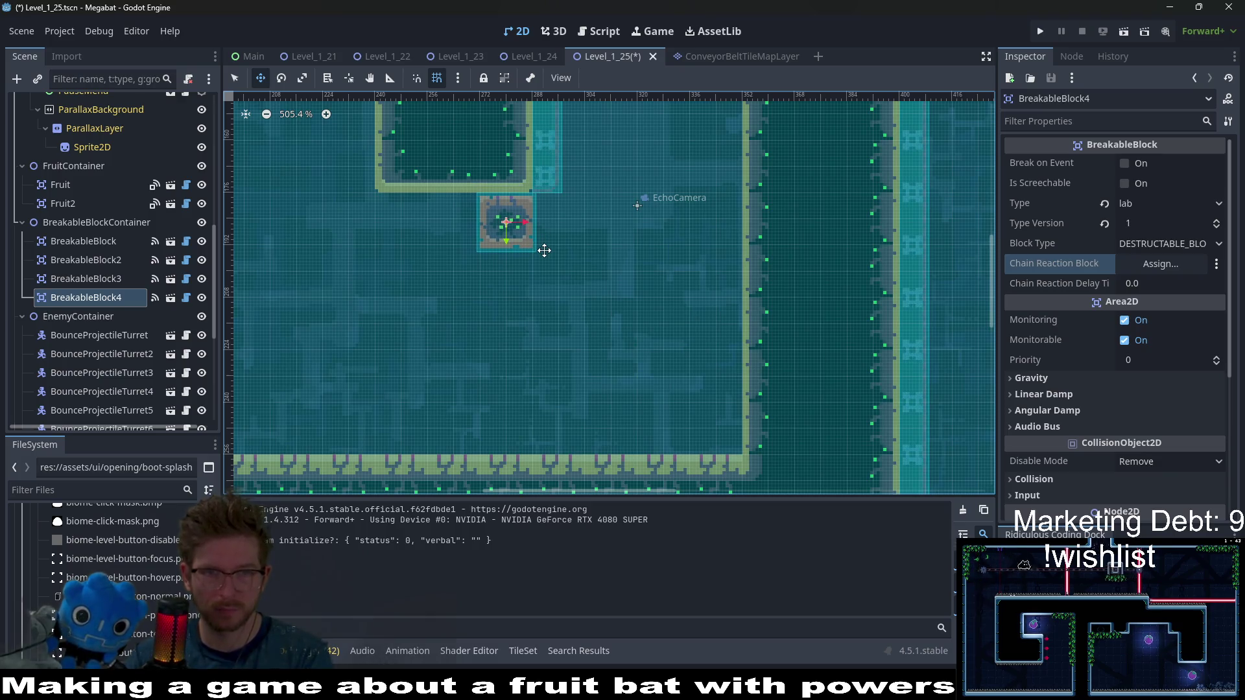
key("Up")
key("Right")
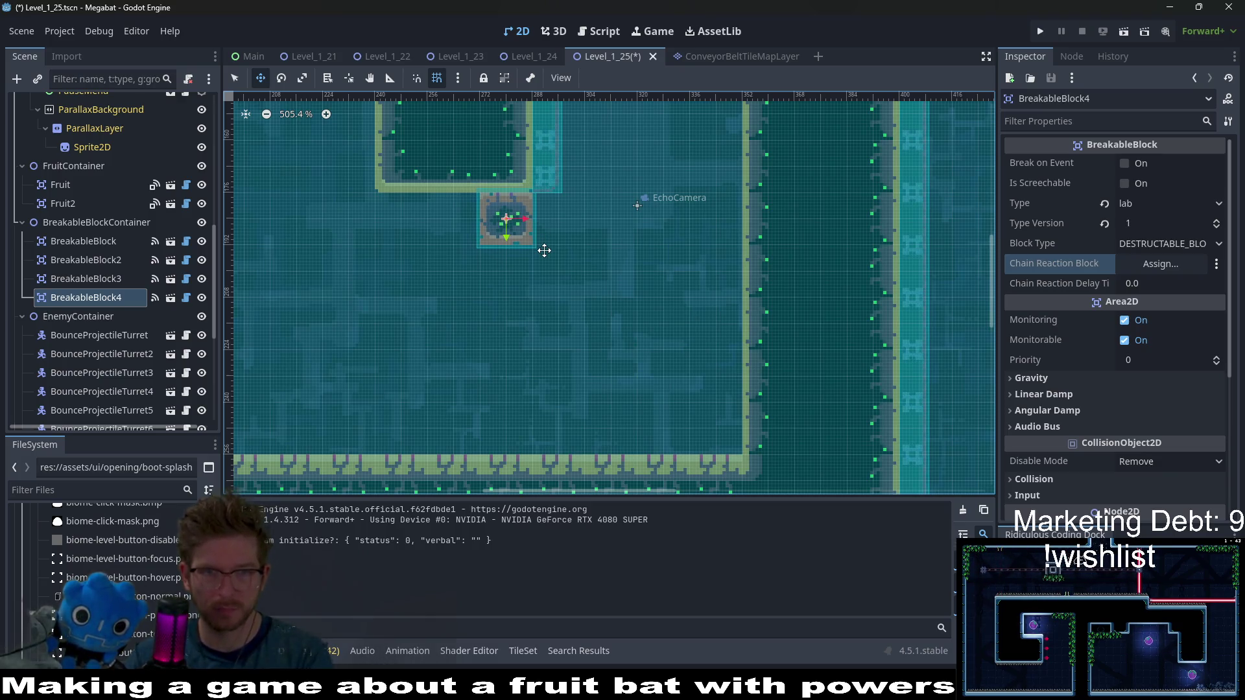
Pan around BreakableBlock4 to inspect the surrounding level
scroll(516, 256, "down", 4)
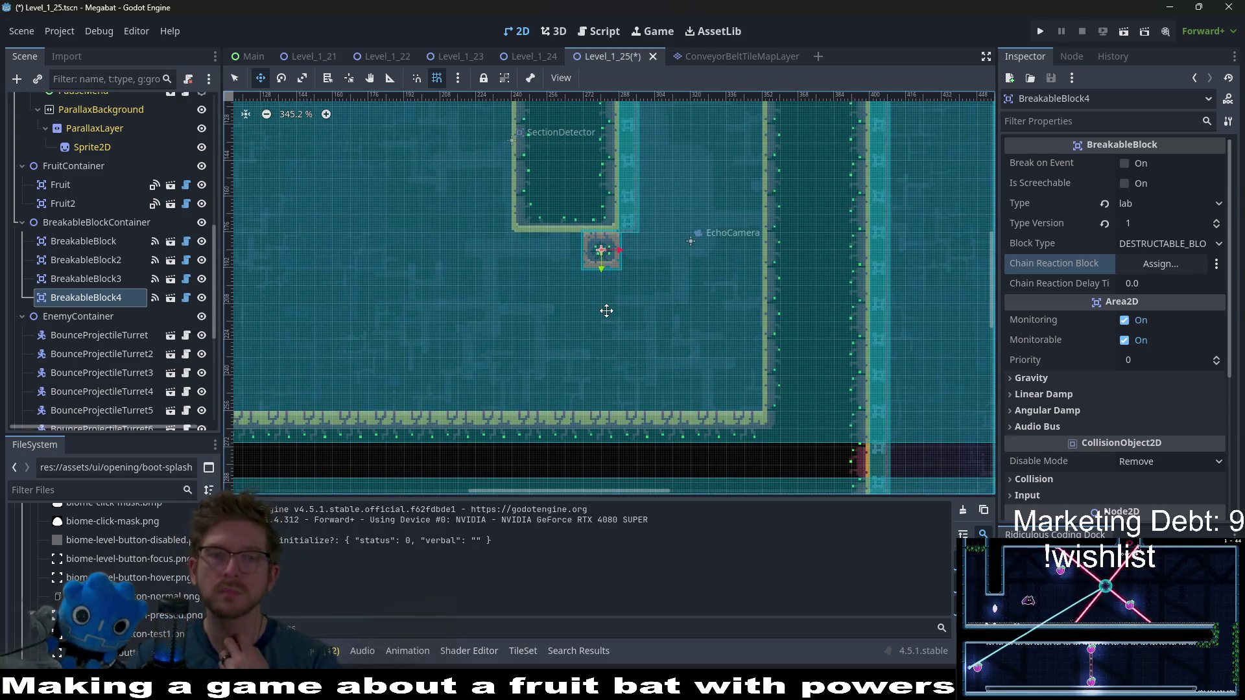
mouse_move(690, 223)
left_mouse_down()
mouse_move(656, 279)
mouse_move(688, 266)
left_mouse_up()
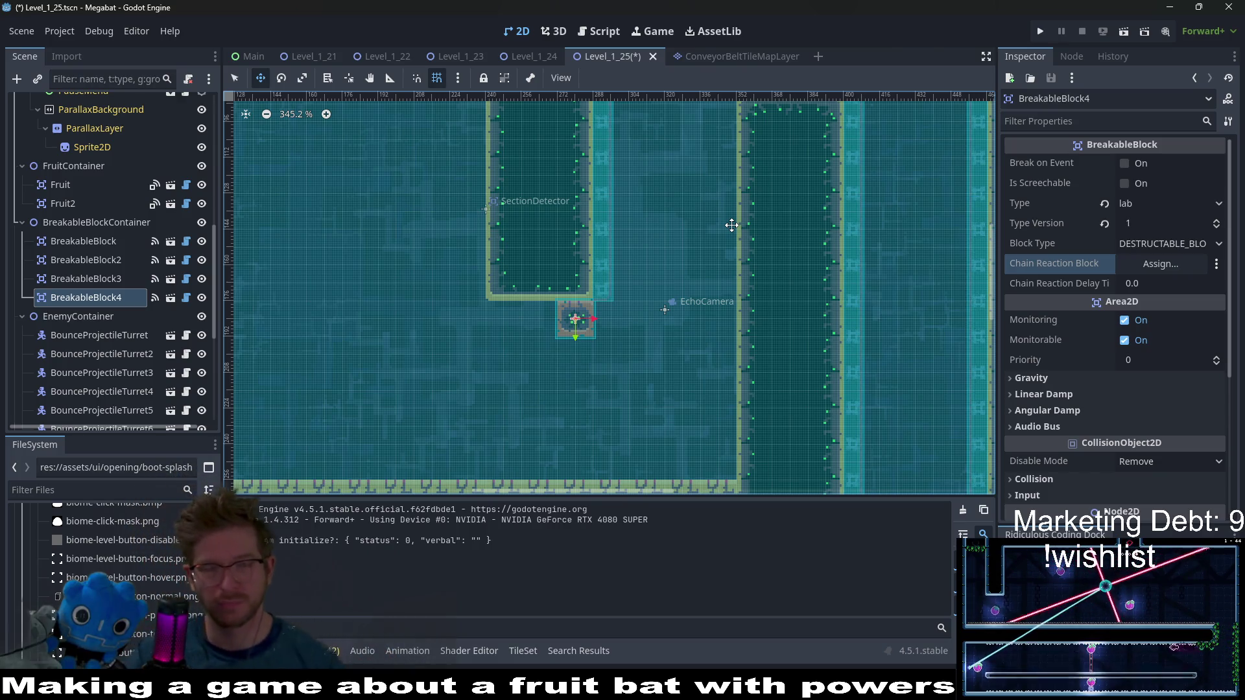
left_click_drag(499, 334, 657, 293)
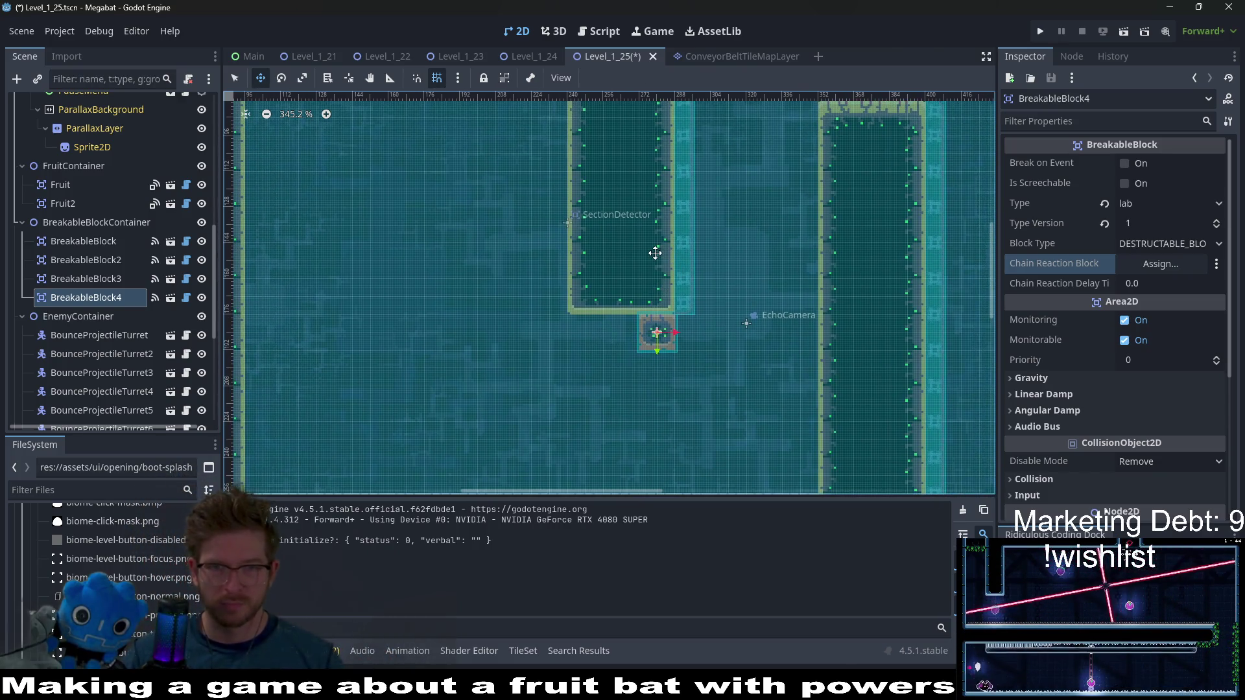
scroll(655, 253, "down", 5)
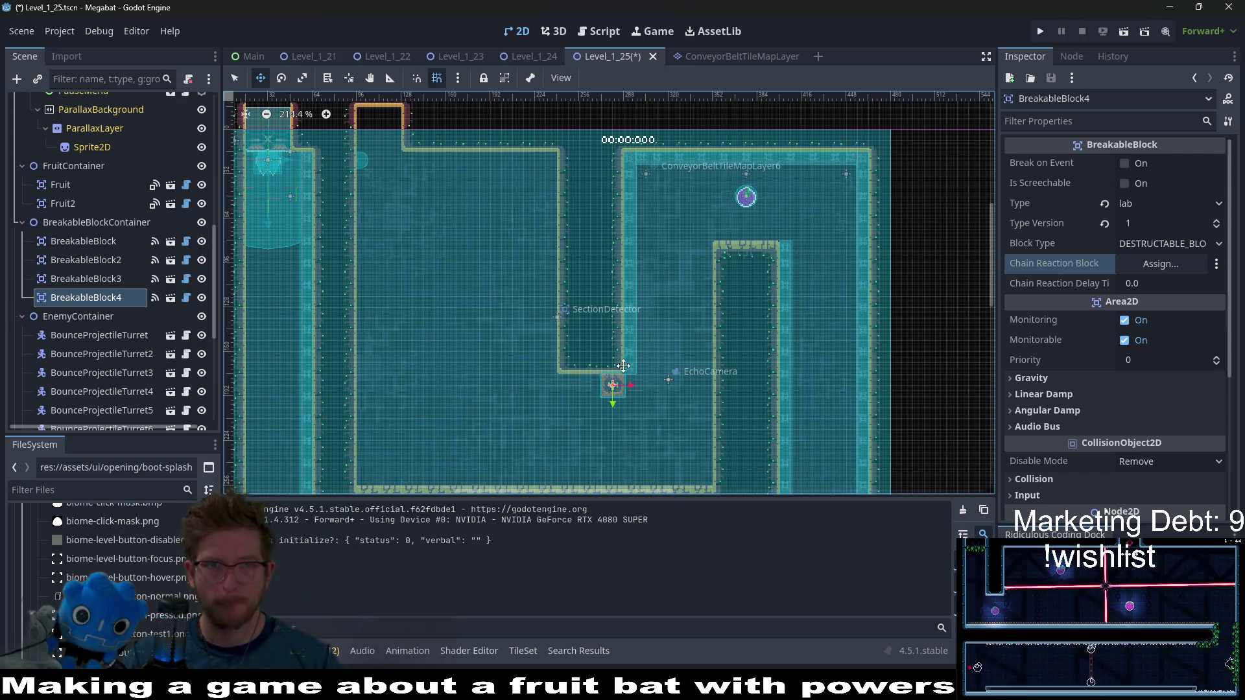
scroll(569, 224, "down", 3)
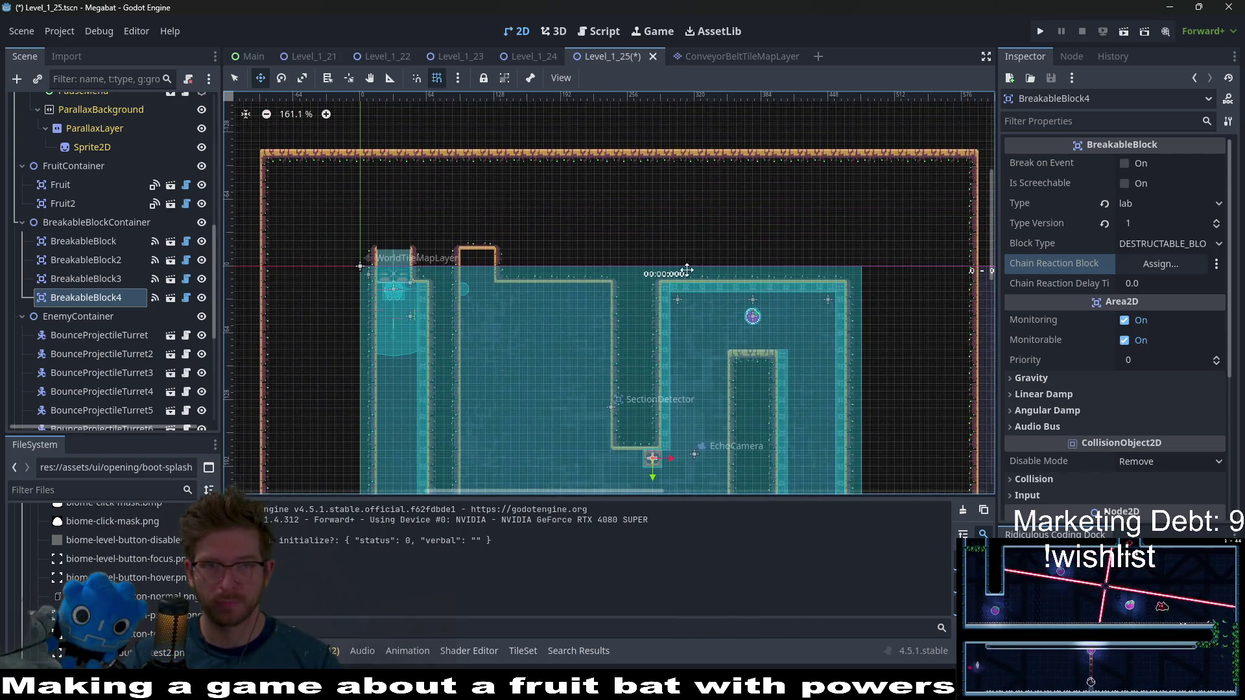
scroll(687, 270, "down", 3)
left_click_drag(743, 297, 720, 235)
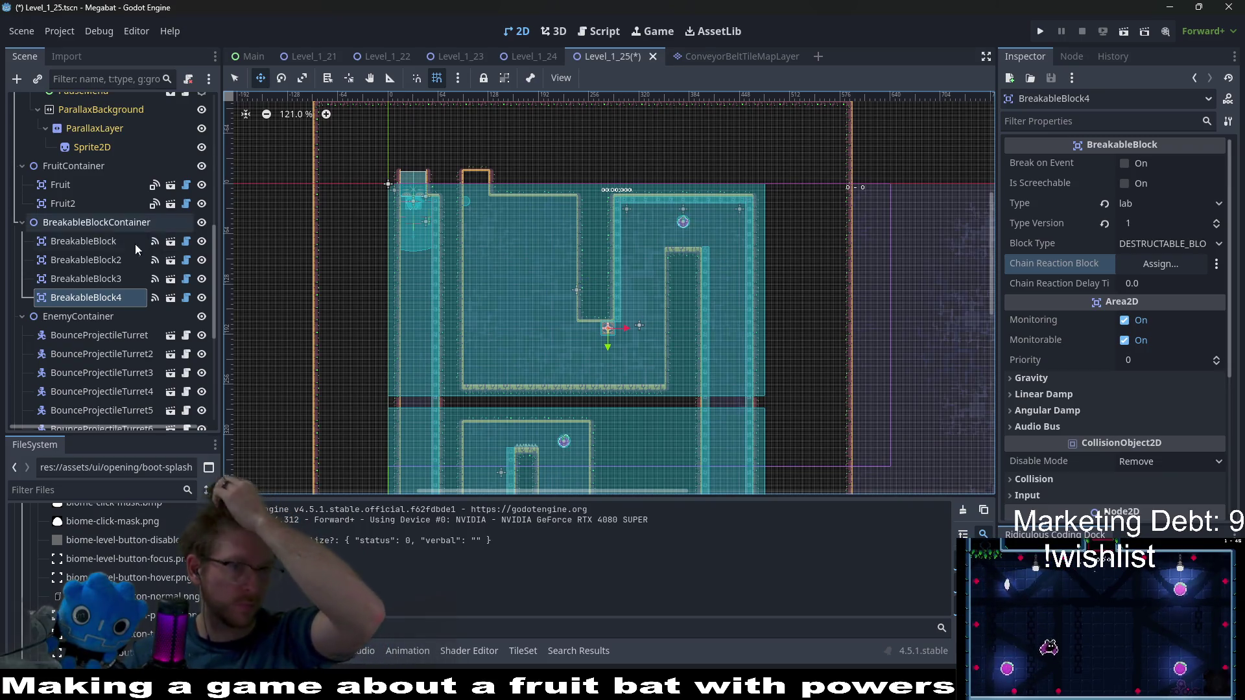
scroll(107, 250, "up", 10)
left_click(83, 183)
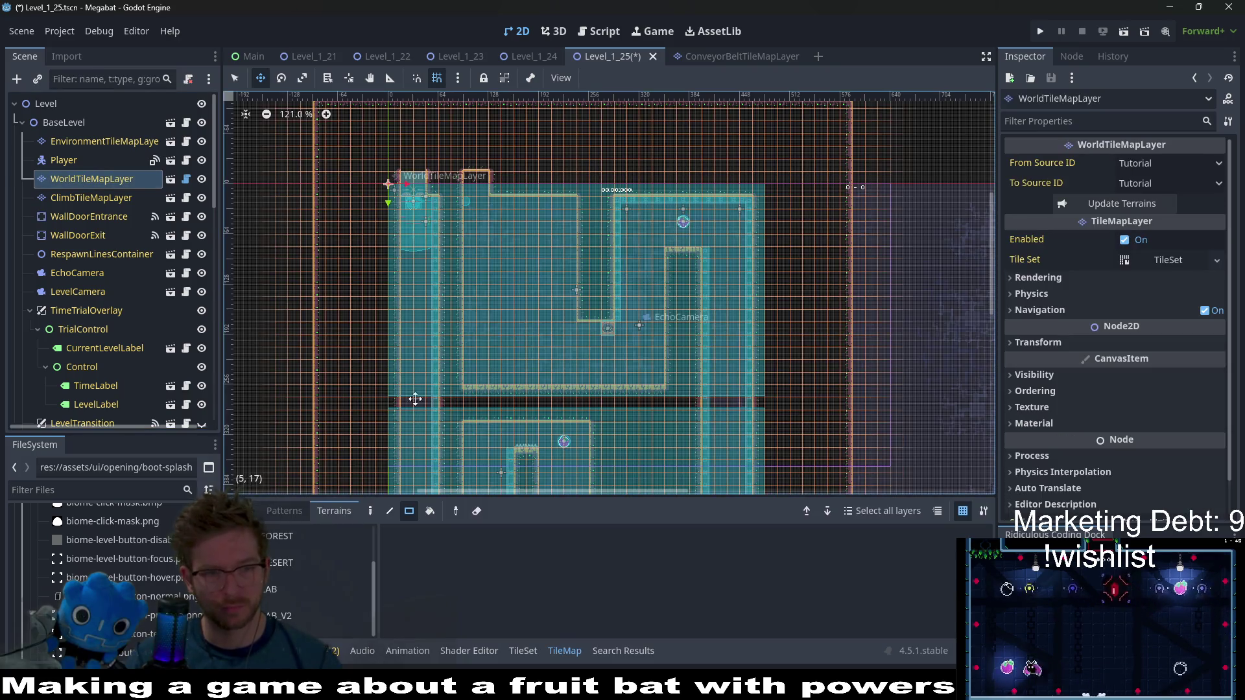
left_click(295, 589)
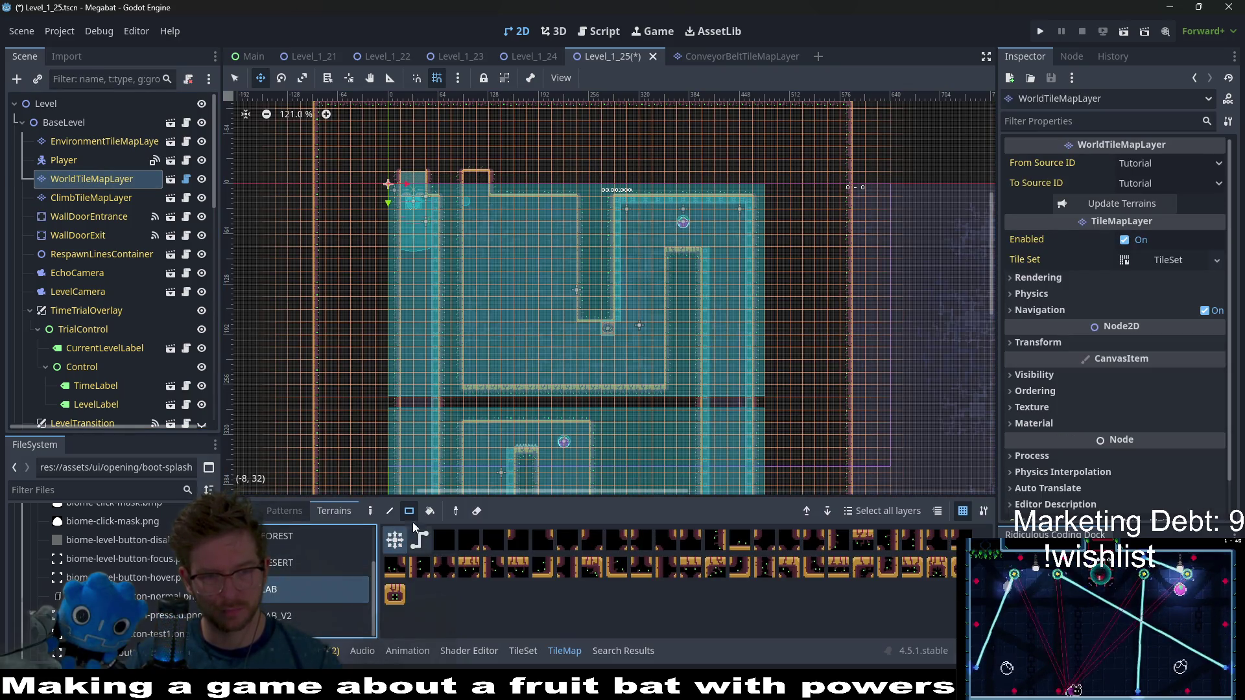
key("q")
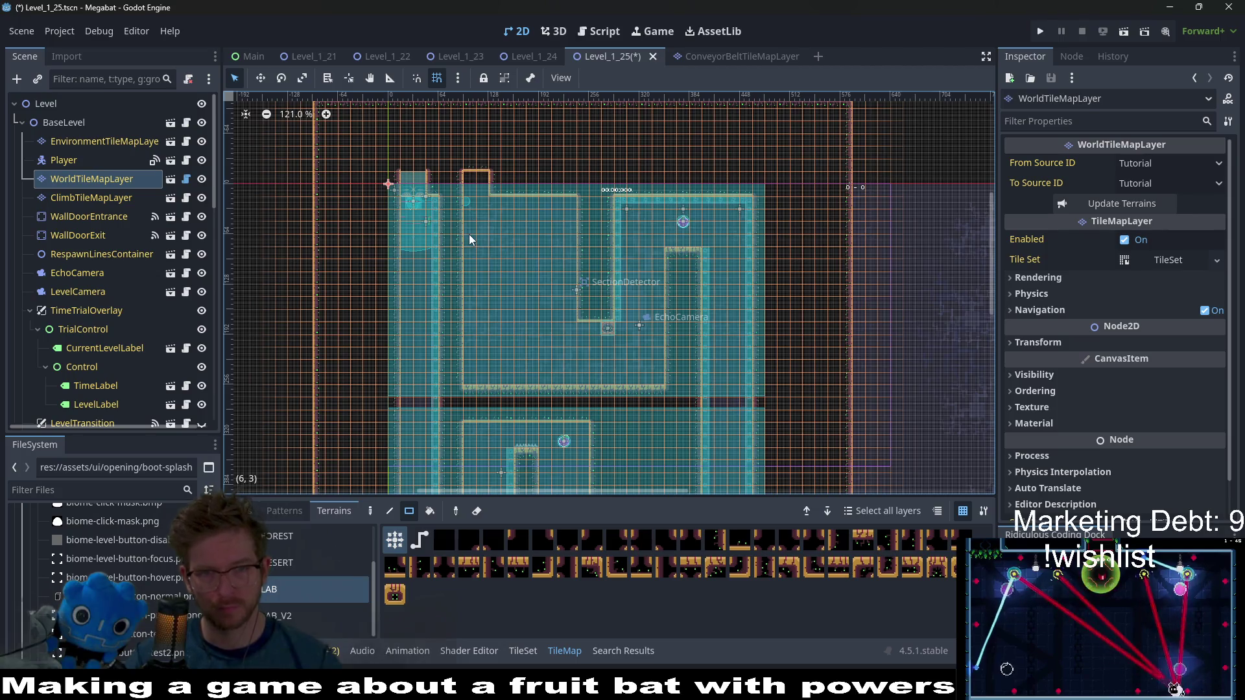
left_click_drag(470, 239, 498, 377)
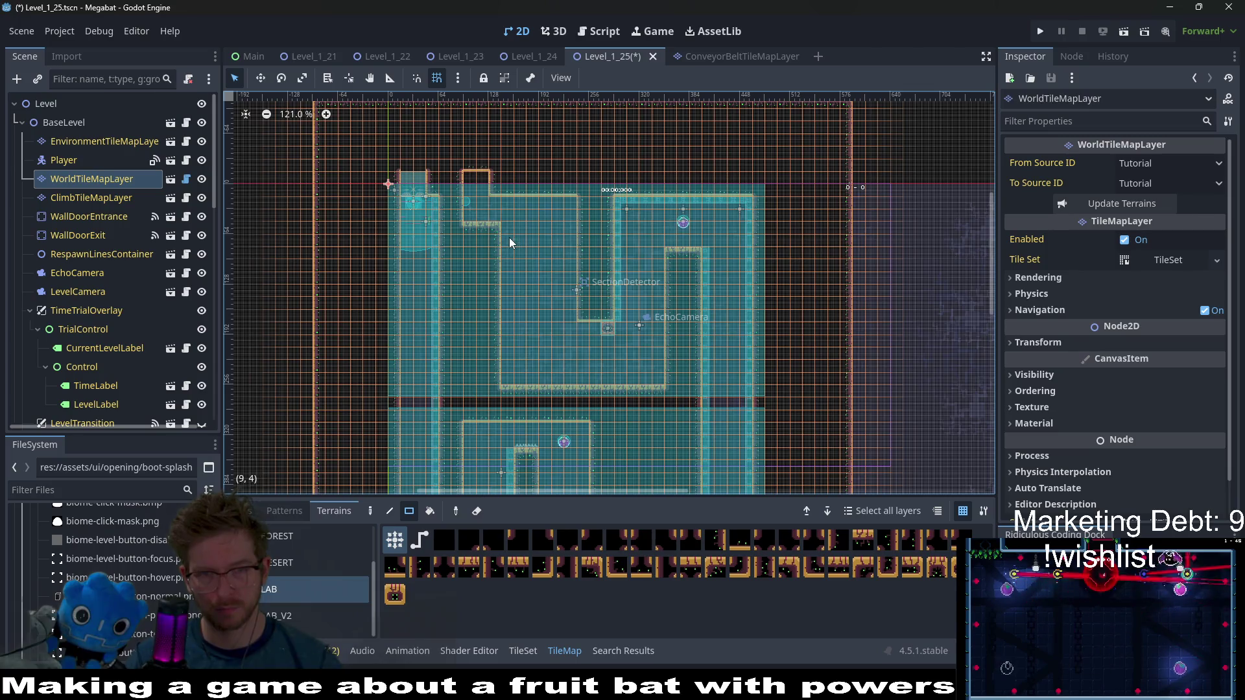
mouse_move(508, 237)
left_mouse_down()
mouse_move(511, 301)
mouse_move(539, 376)
left_mouse_up()
scroll(581, 305, "up", 8)
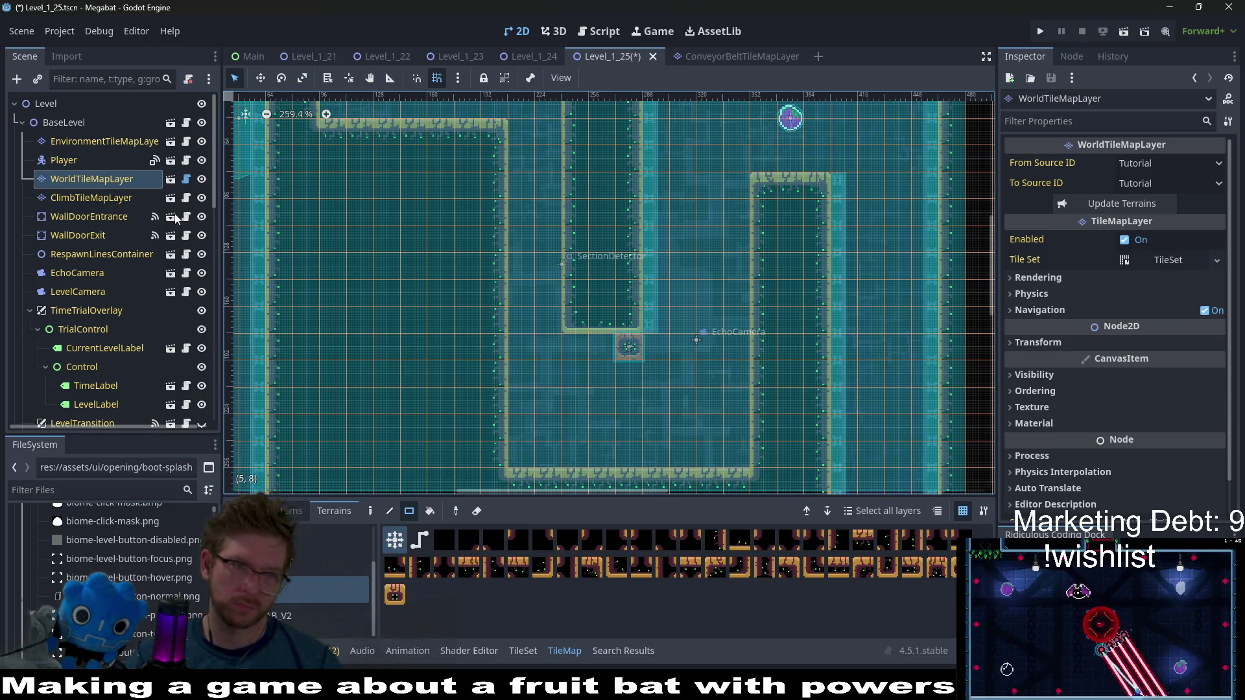
left_click(90, 196)
left_click(91, 180)
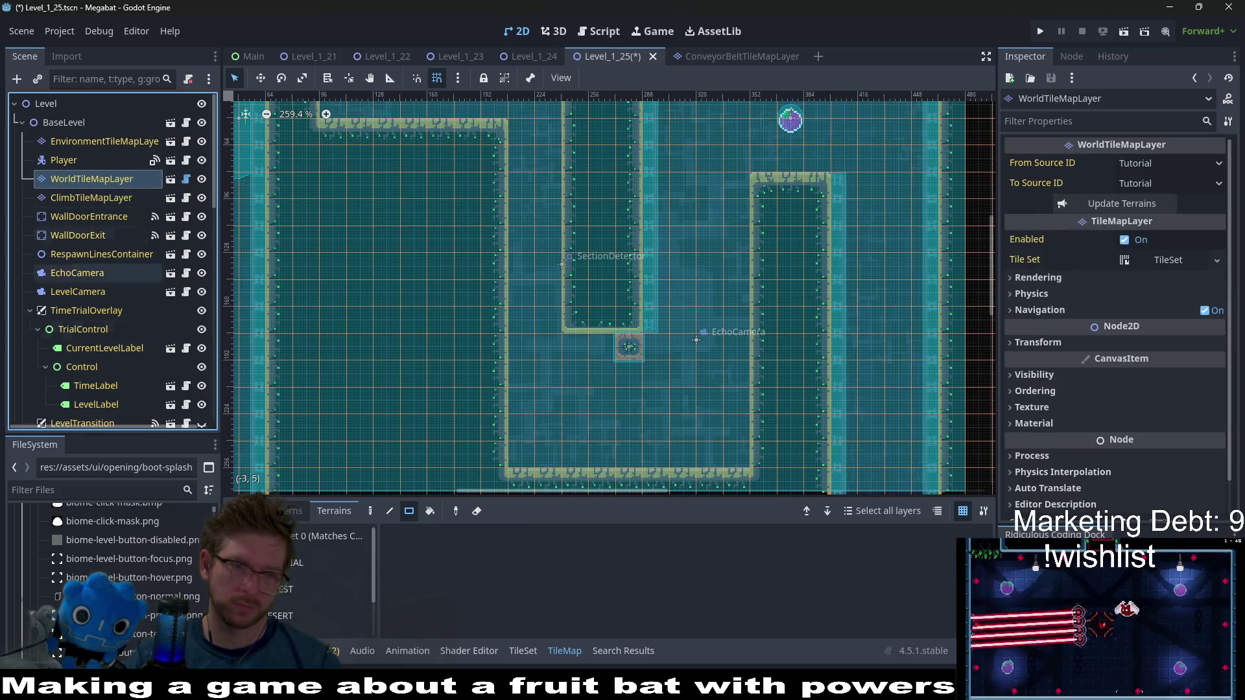
left_click(295, 597)
scroll(294, 603, "down", 2)
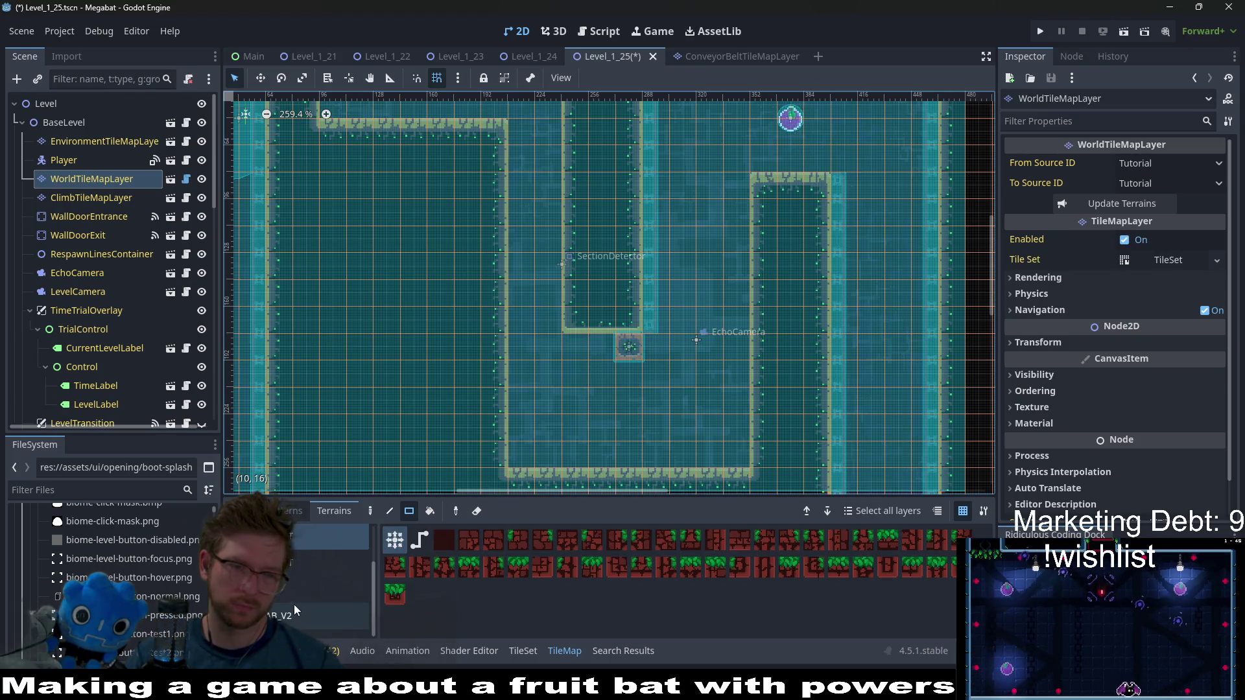
left_click(295, 593)
scroll(550, 409, "down", 5)
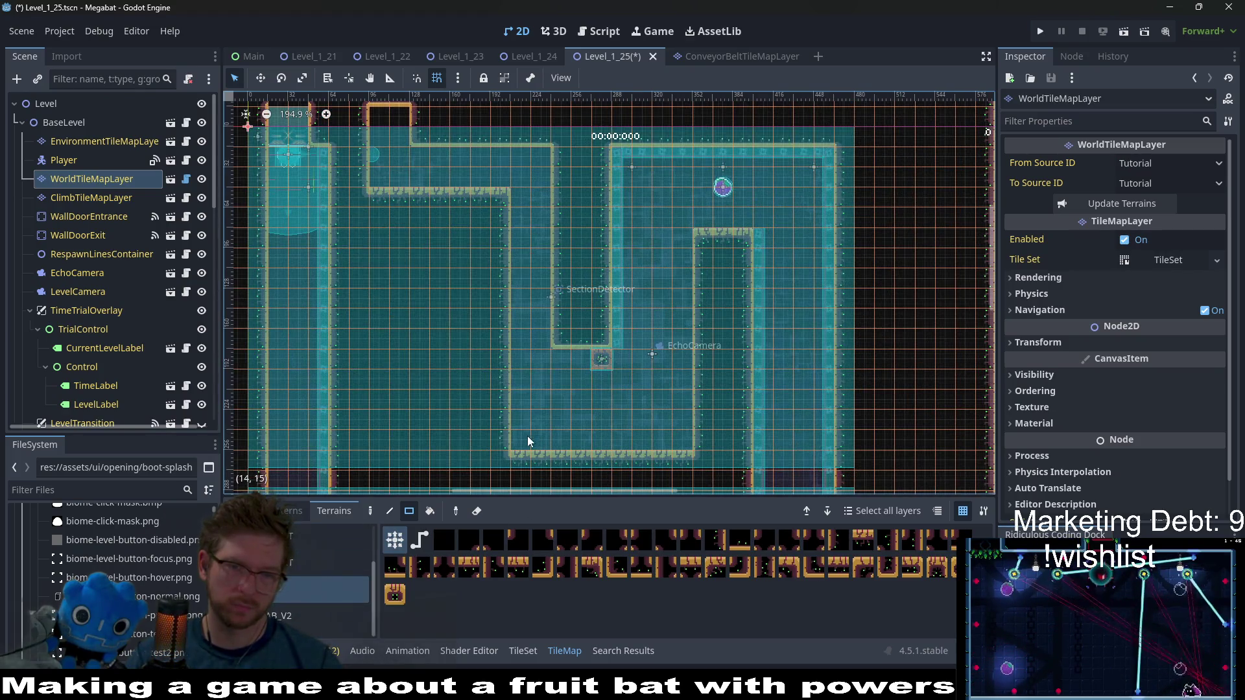
left_click_drag(675, 431, 678, 424)
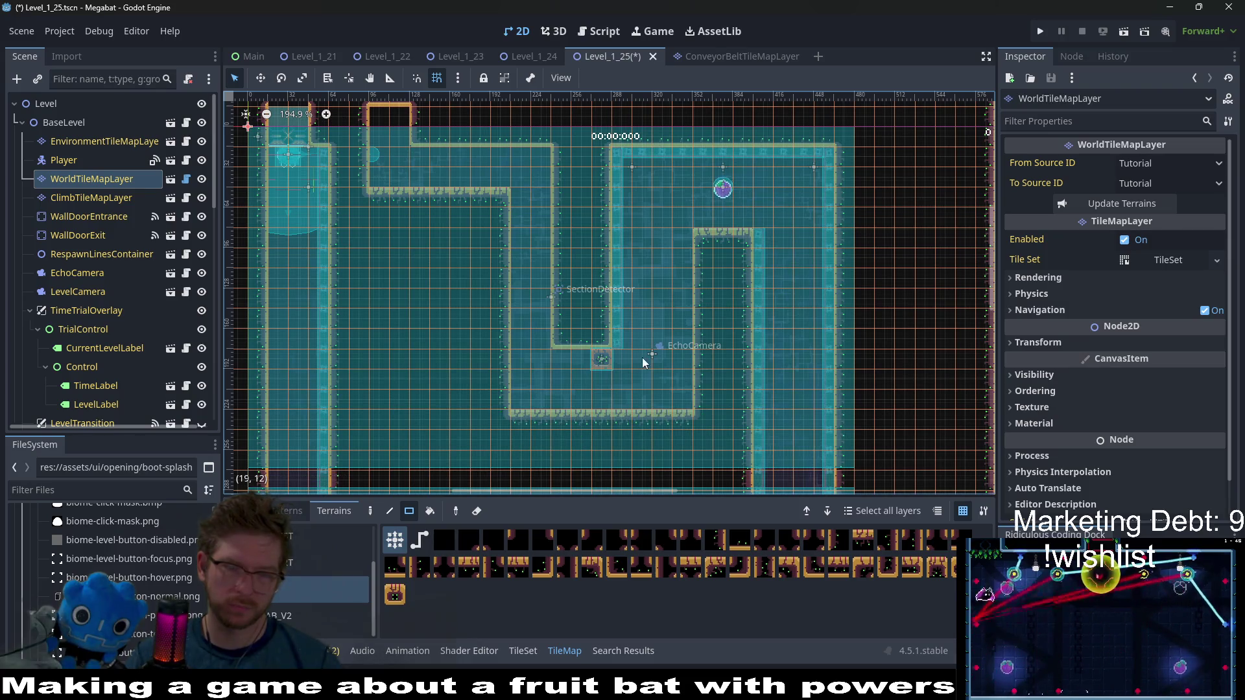
scroll(557, 253, "left", 3)
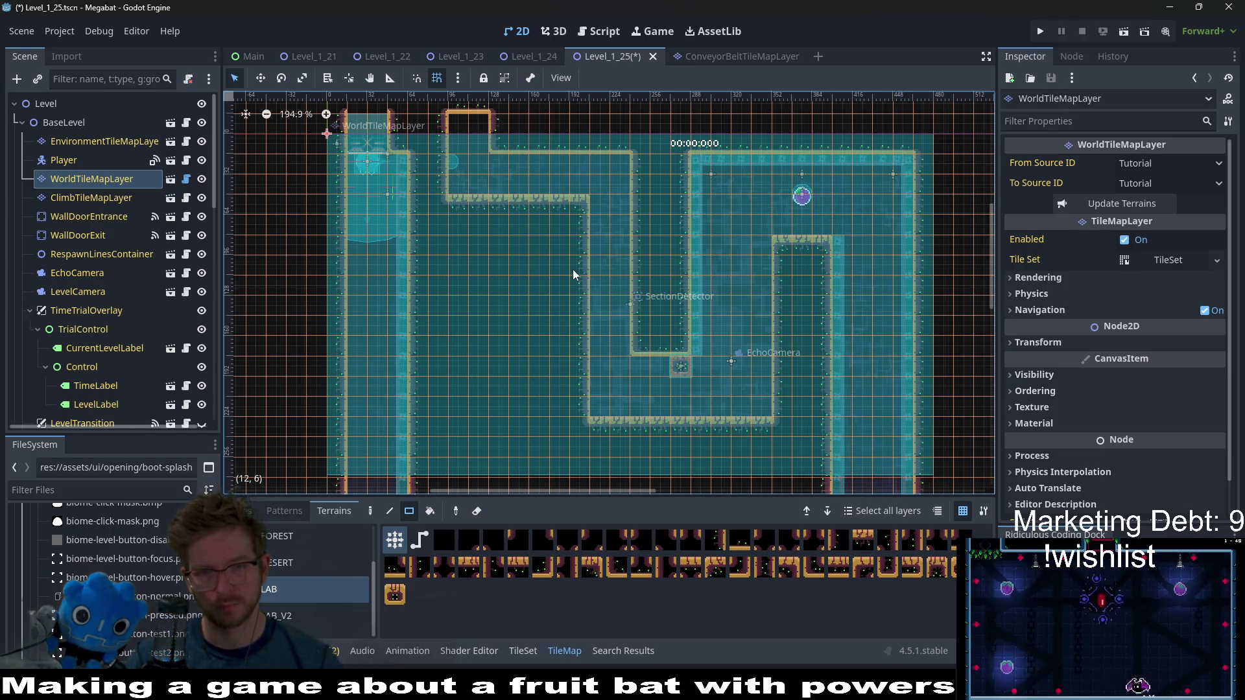
scroll(72, 285, "down", 10)
scroll(97, 295, "up", 5)
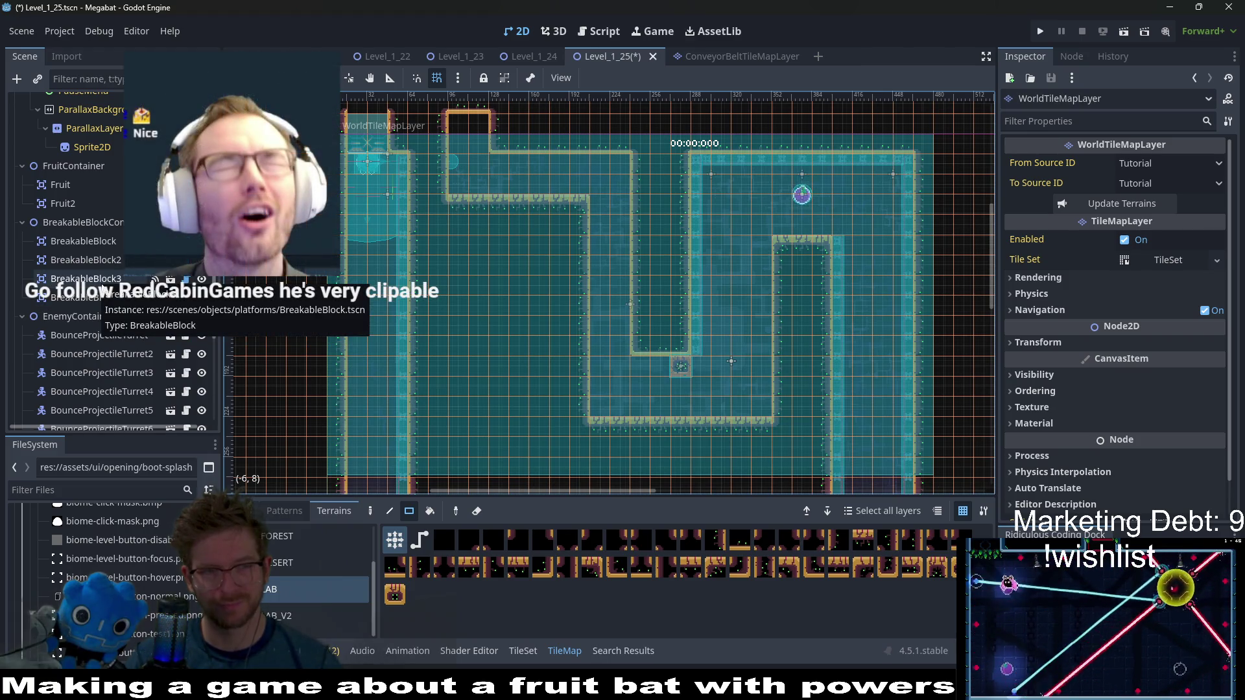
Duplicate BreakableBlock4 twice, shifting copies down to stack BreakableBlock5 and 6 in a column
left_click(84, 297)
scroll(662, 394, "up", 4)
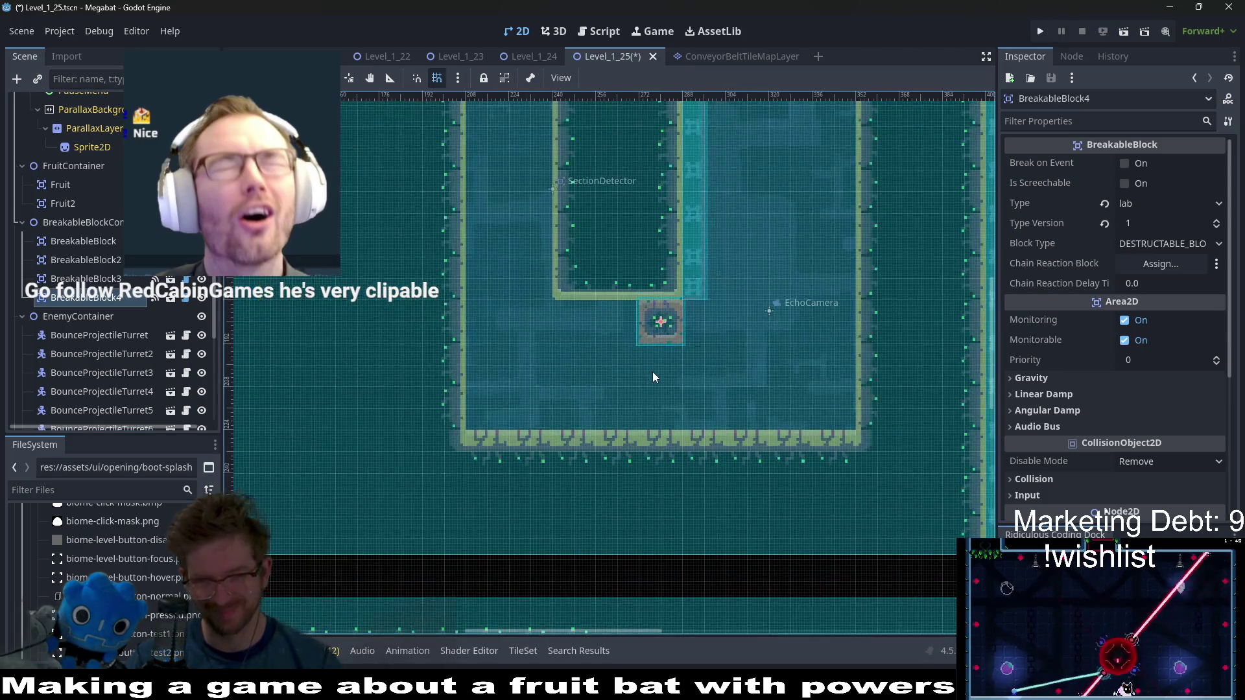
scroll(710, 378, "up", 2)
key("ctrl+d")
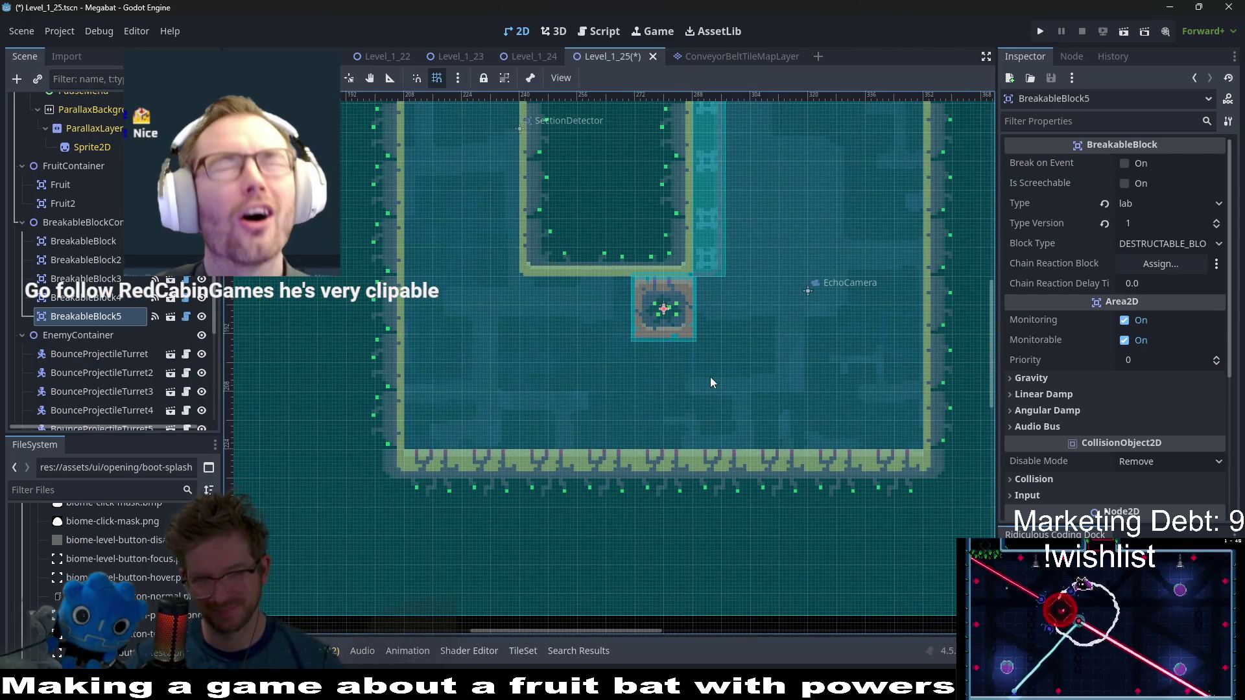
key("ctrl+d")
key("Down")
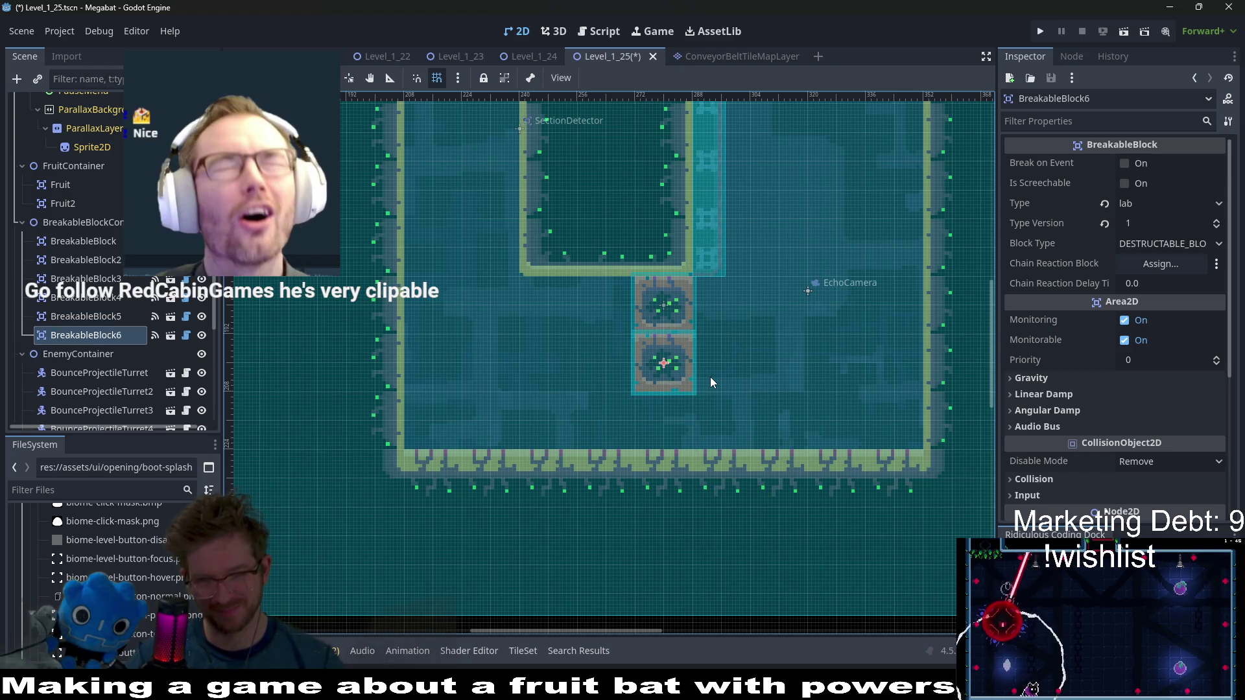
key("Down")
key("Down")
key("Down")
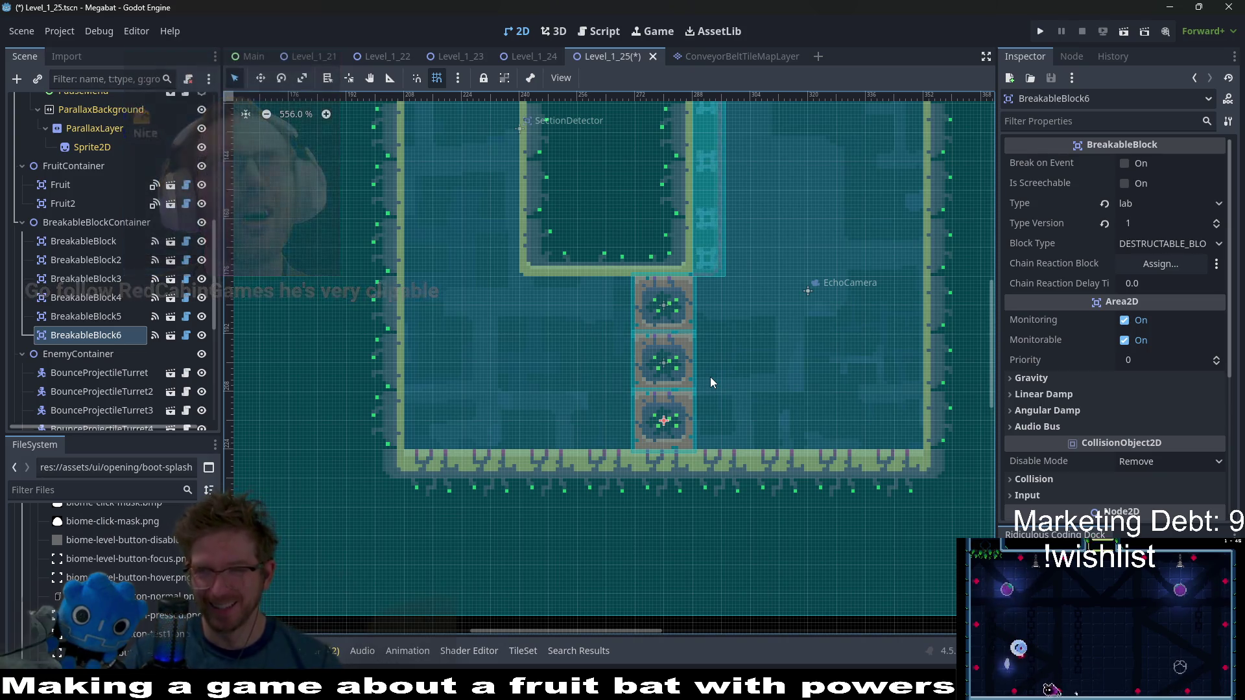
scroll(807, 305, "down", 4)
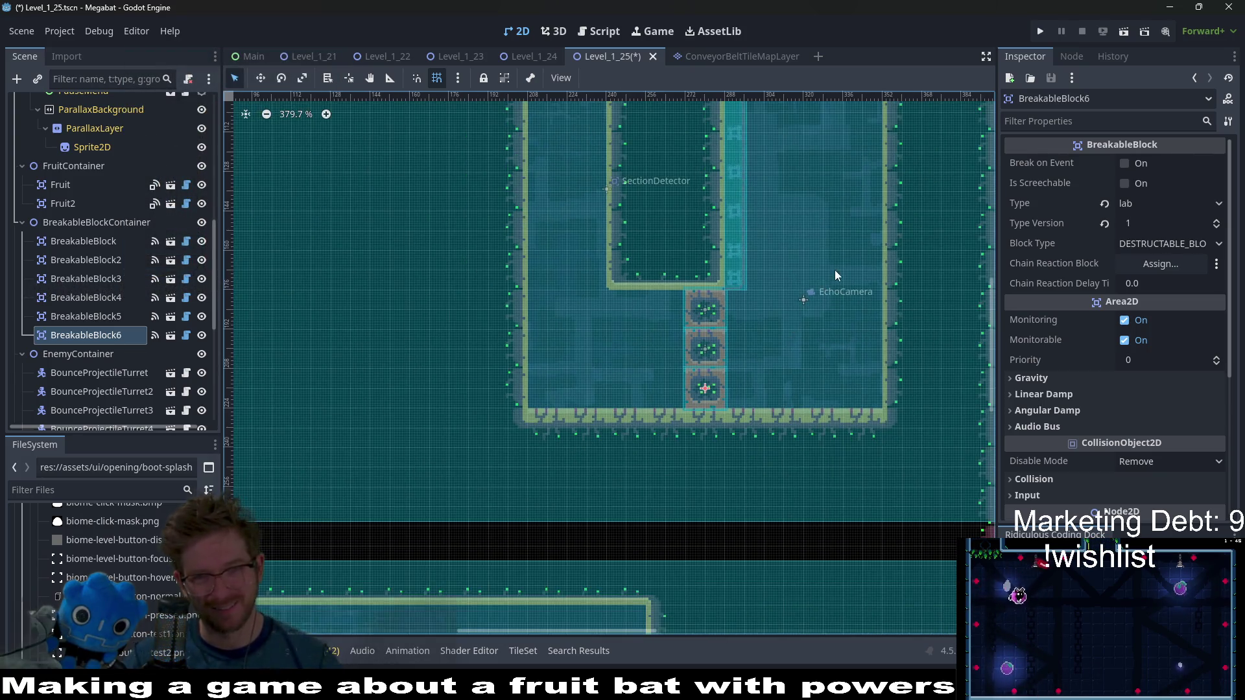
scroll(714, 331, "down", 3)
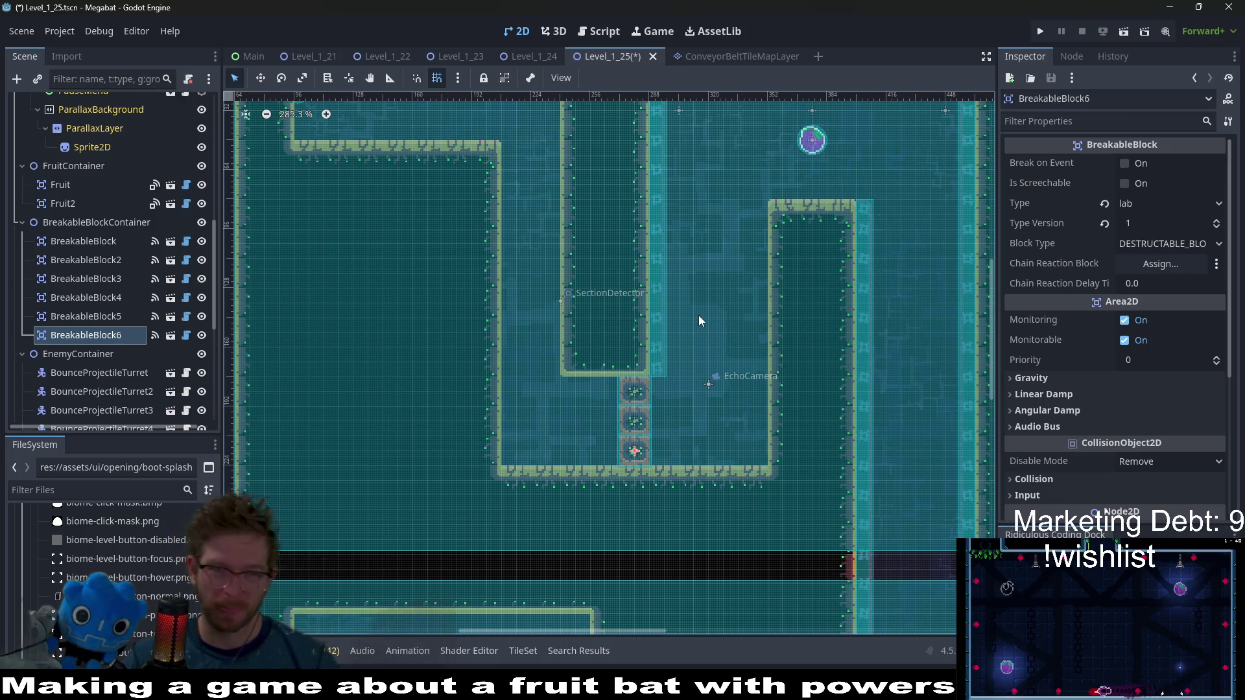
scroll(698, 318, "down", 3)
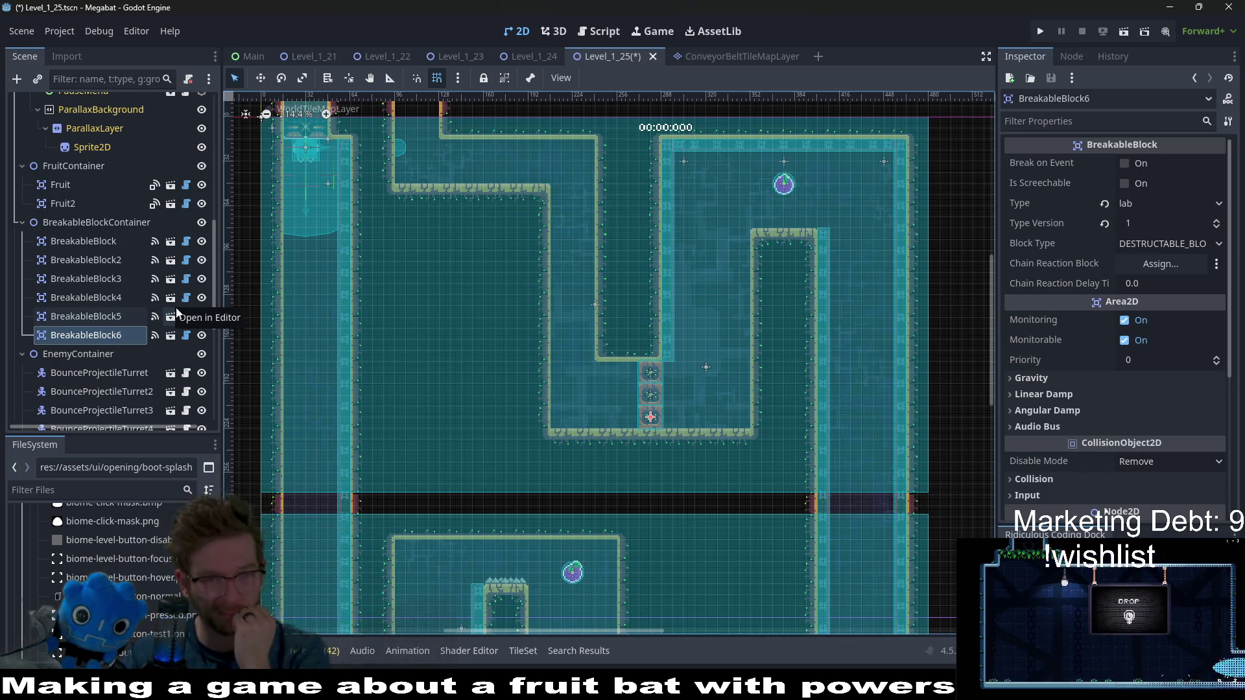
scroll(103, 363, "down", 5)
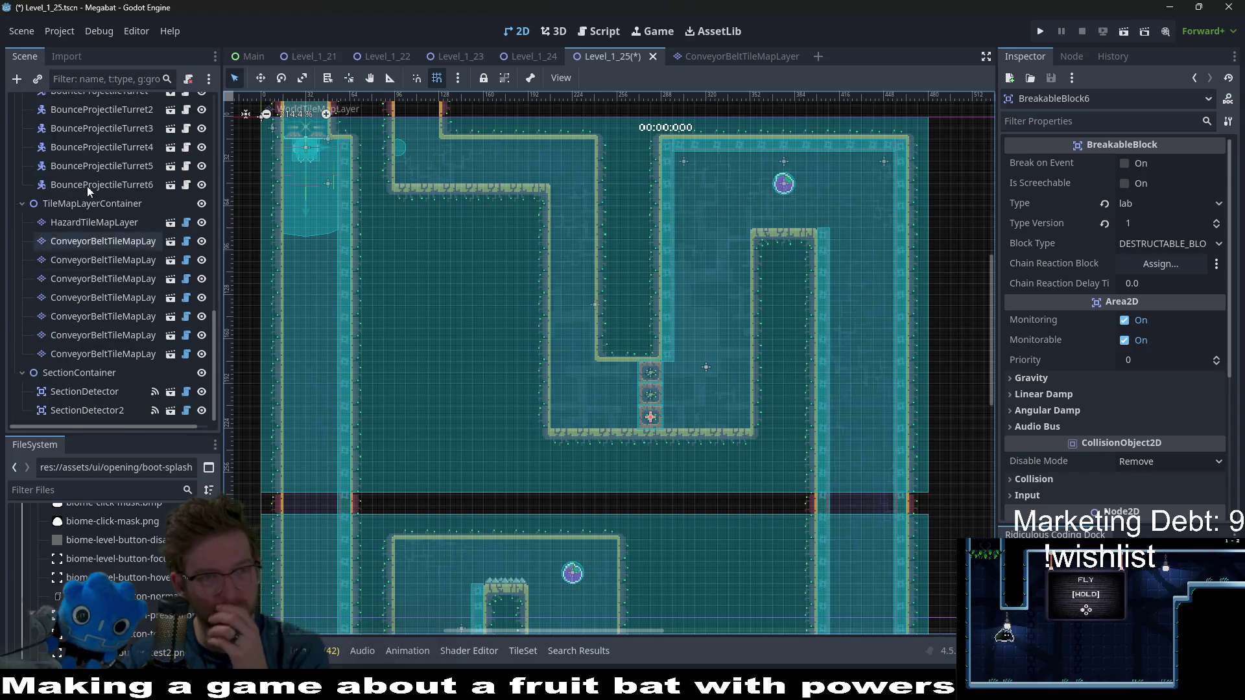
right_click(88, 206)
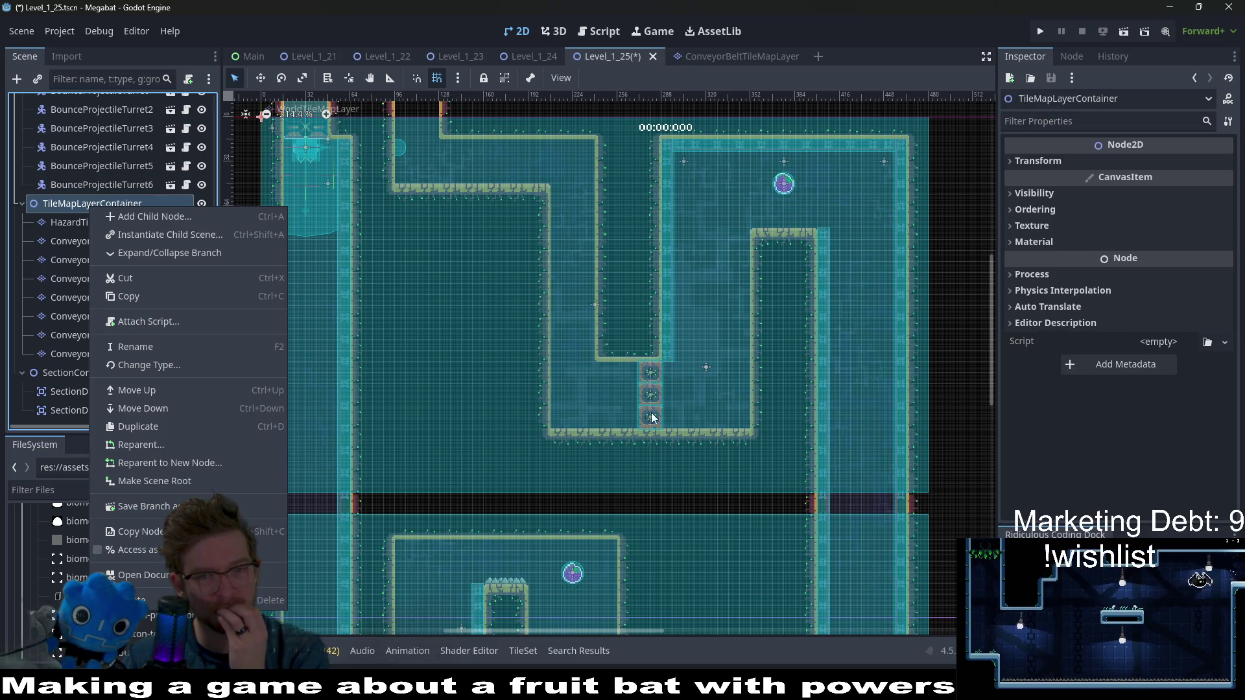
left_click(690, 370)
left_click_drag(702, 396, 758, 323)
scroll(765, 356, "down", 5)
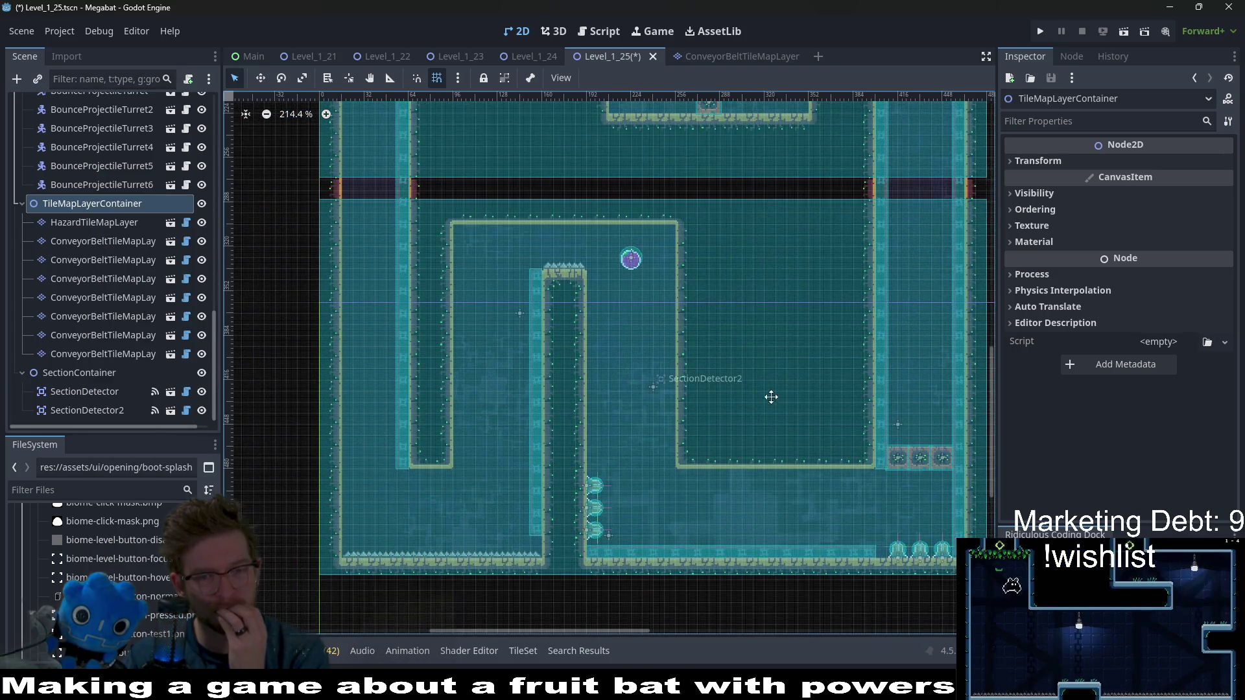
scroll(725, 387, "up", 4)
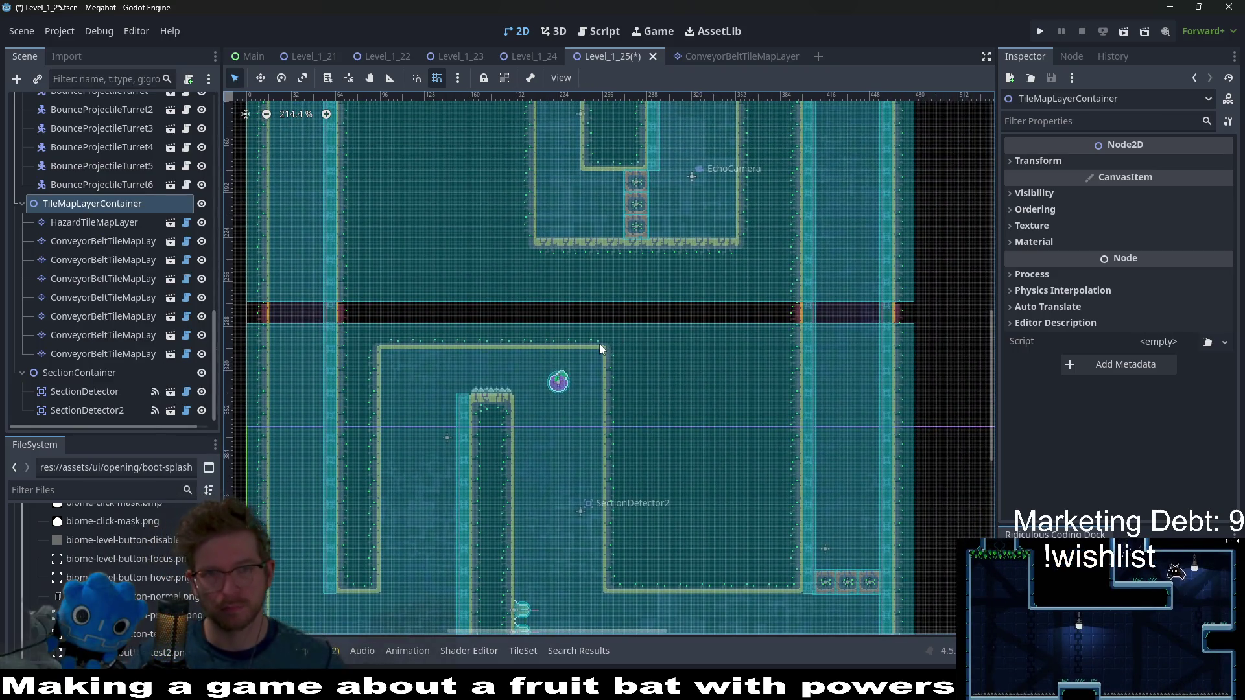
scroll(687, 214, "up", 5)
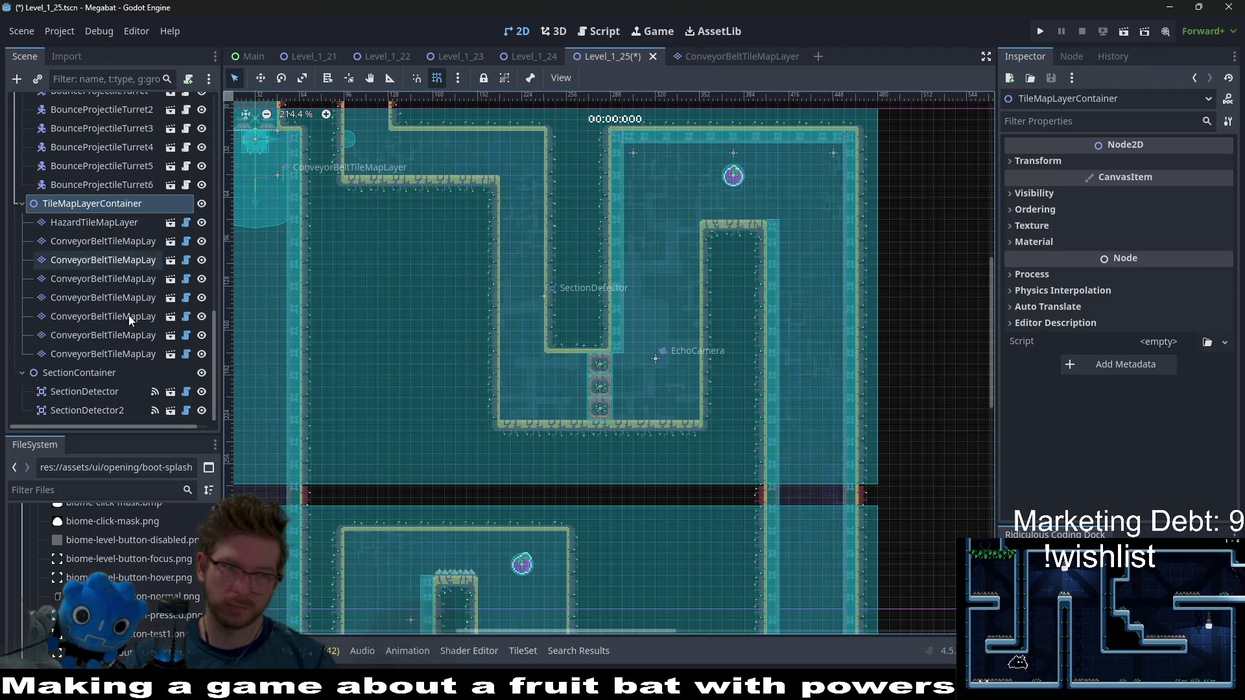
left_click(112, 185)
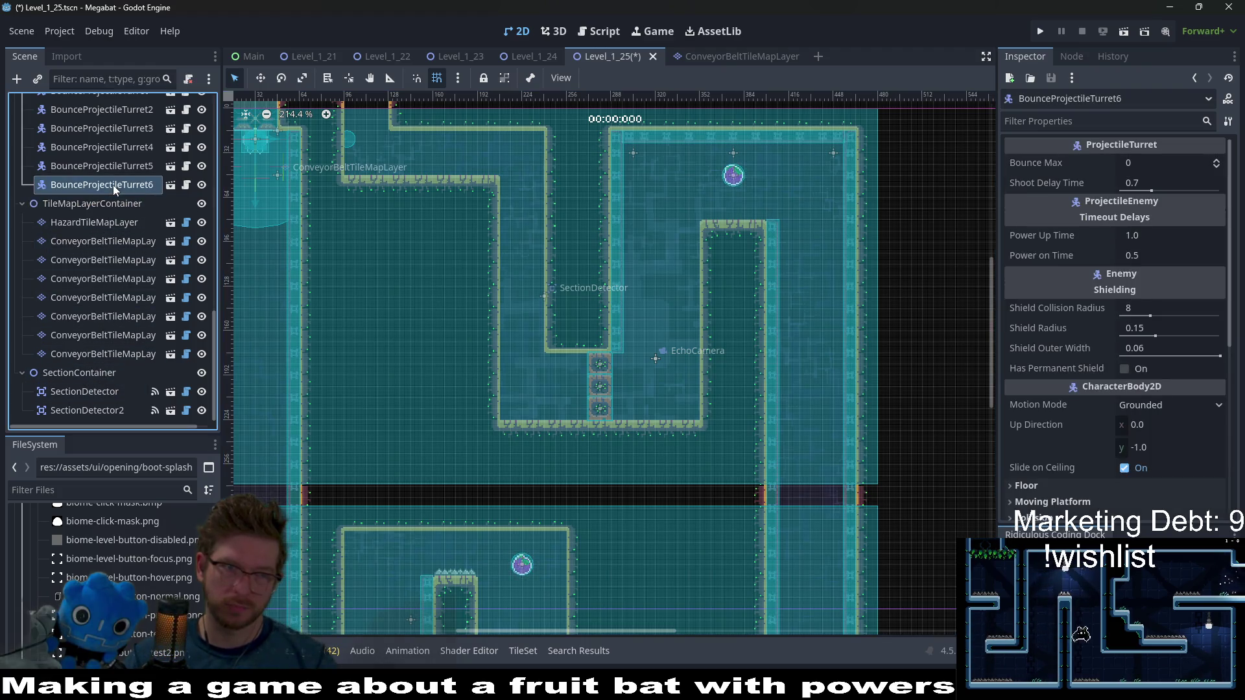
scroll(131, 241, "up", 3)
scroll(119, 277, "down", 3)
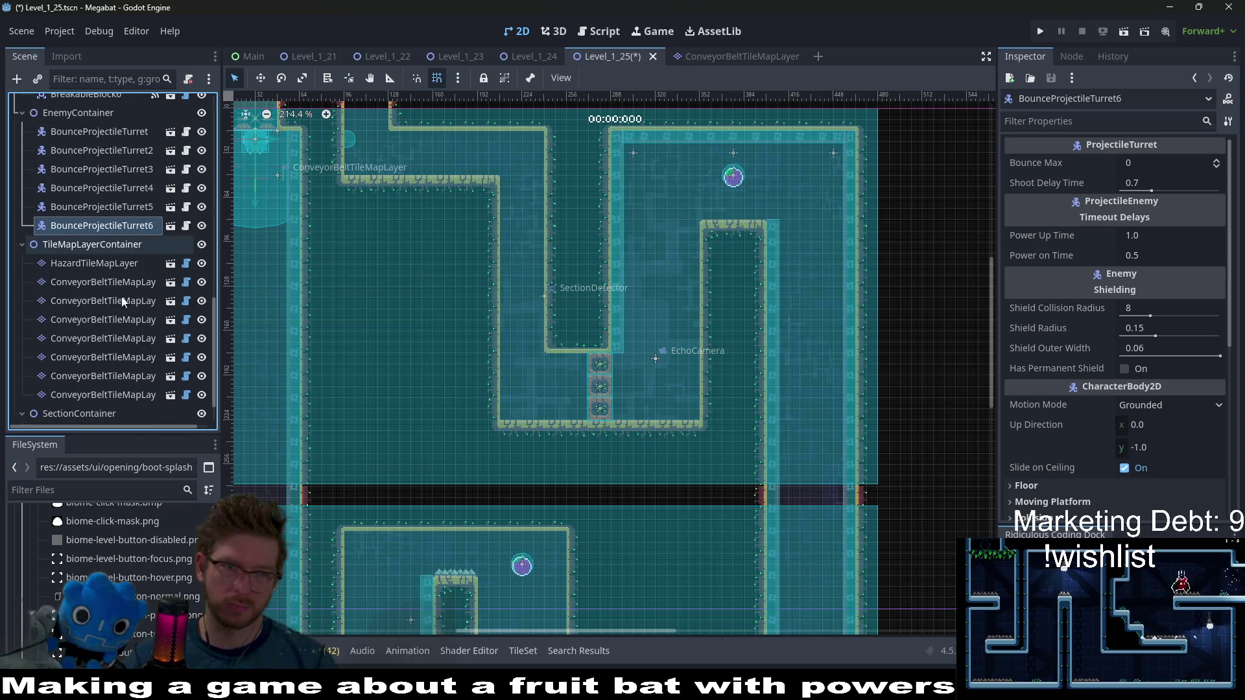
scroll(123, 363, "down", 2)
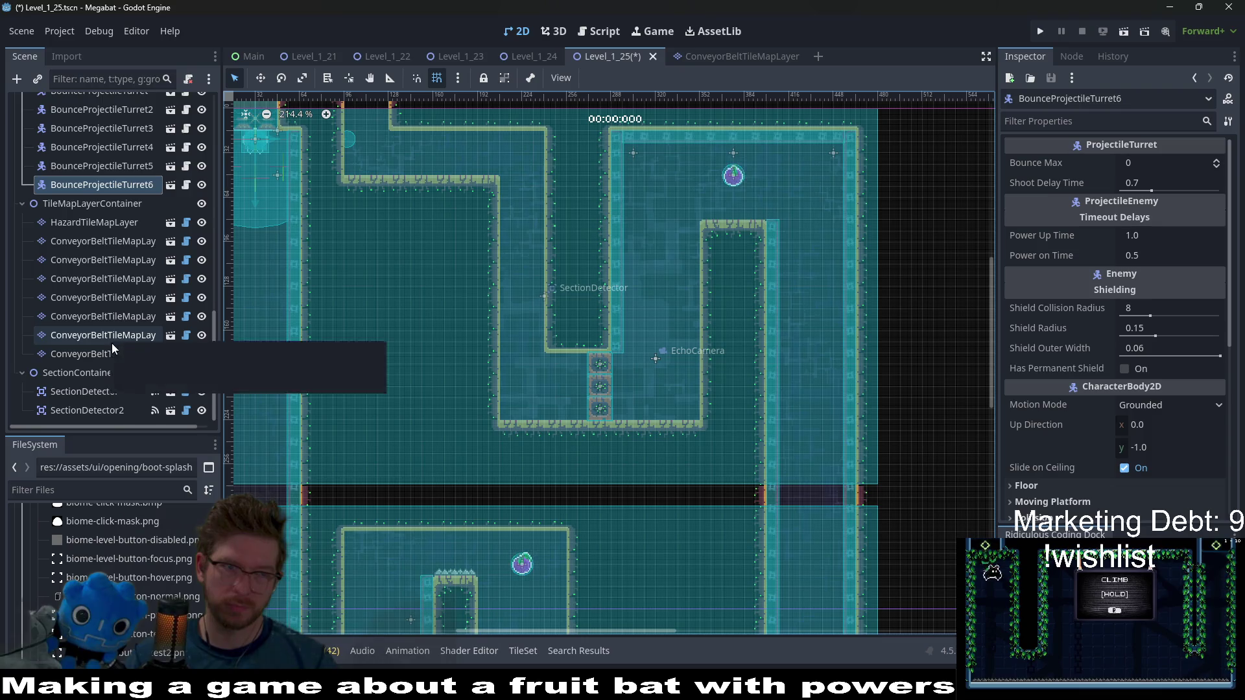
scroll(111, 344, "up", 3)
Delete BreakableBlock6 from the scene
left_click(102, 214)
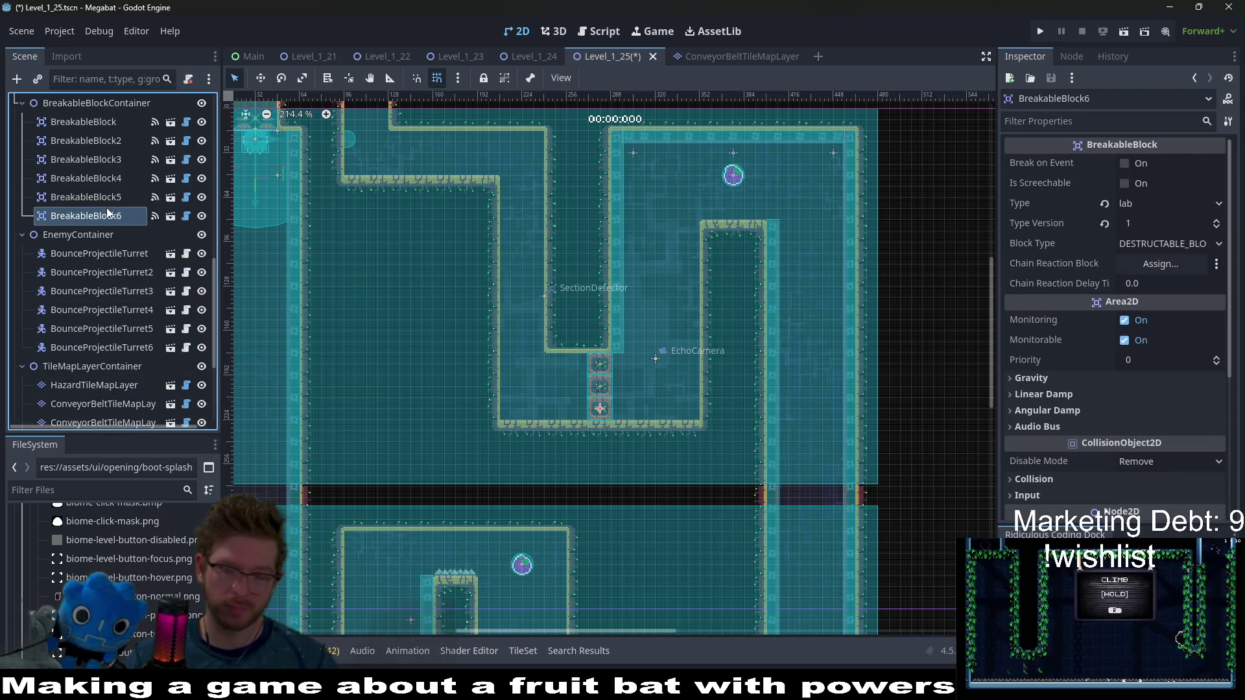
key("Delete")
key("Return")
Move BreakableBlock4 against the room's left wall and BreakableBlock5 beside it in a row
left_click(86, 196)
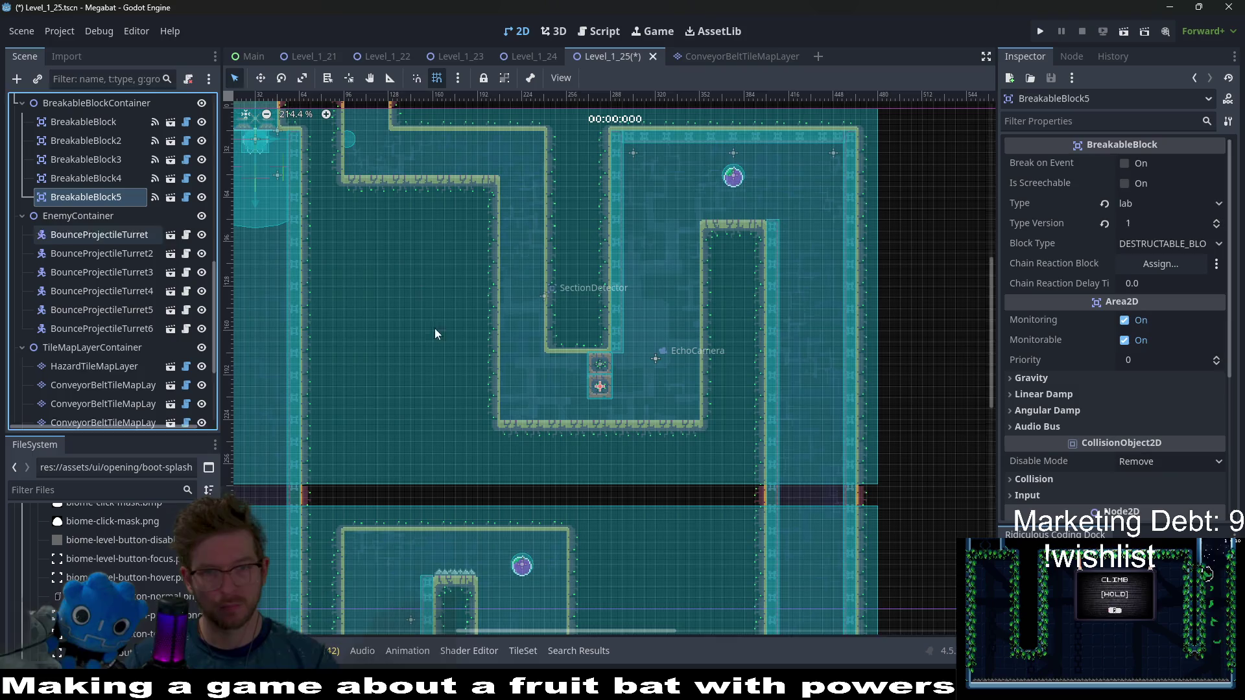
scroll(596, 401, "up", 5)
left_click(91, 179)
scroll(619, 388, "up", 2)
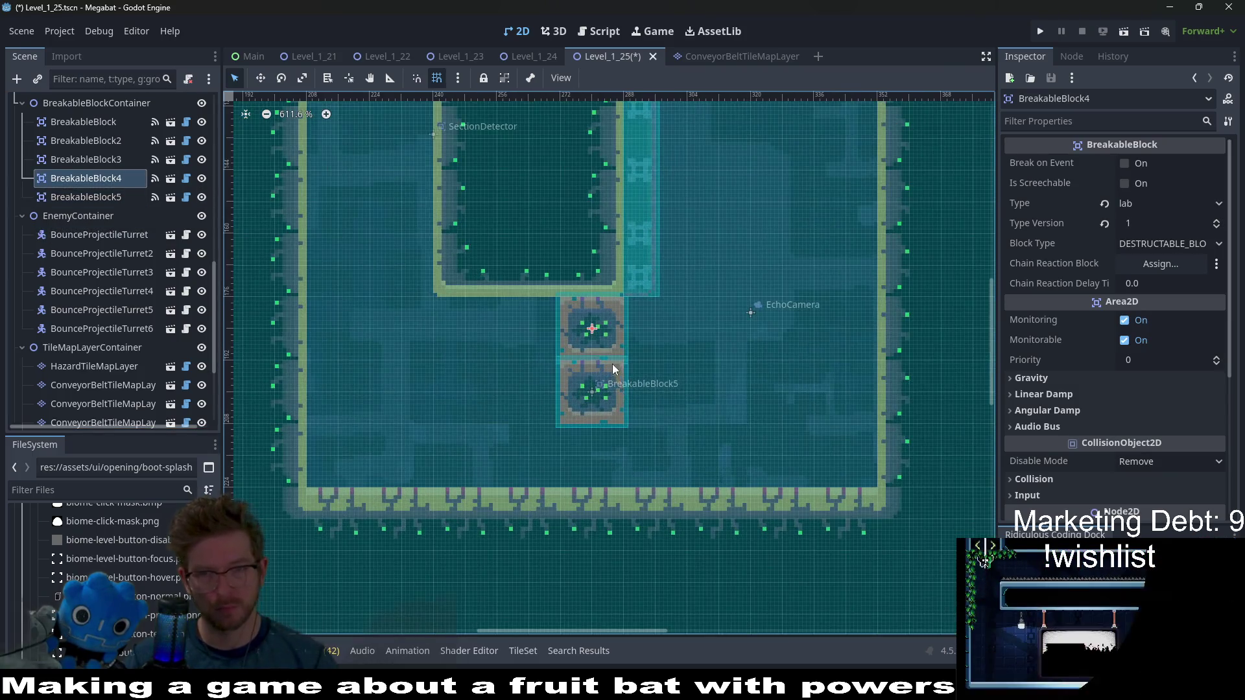
key("w")
mouse_move(599, 322)
left_mouse_down()
mouse_move(494, 315)
mouse_move(346, 254)
left_mouse_up()
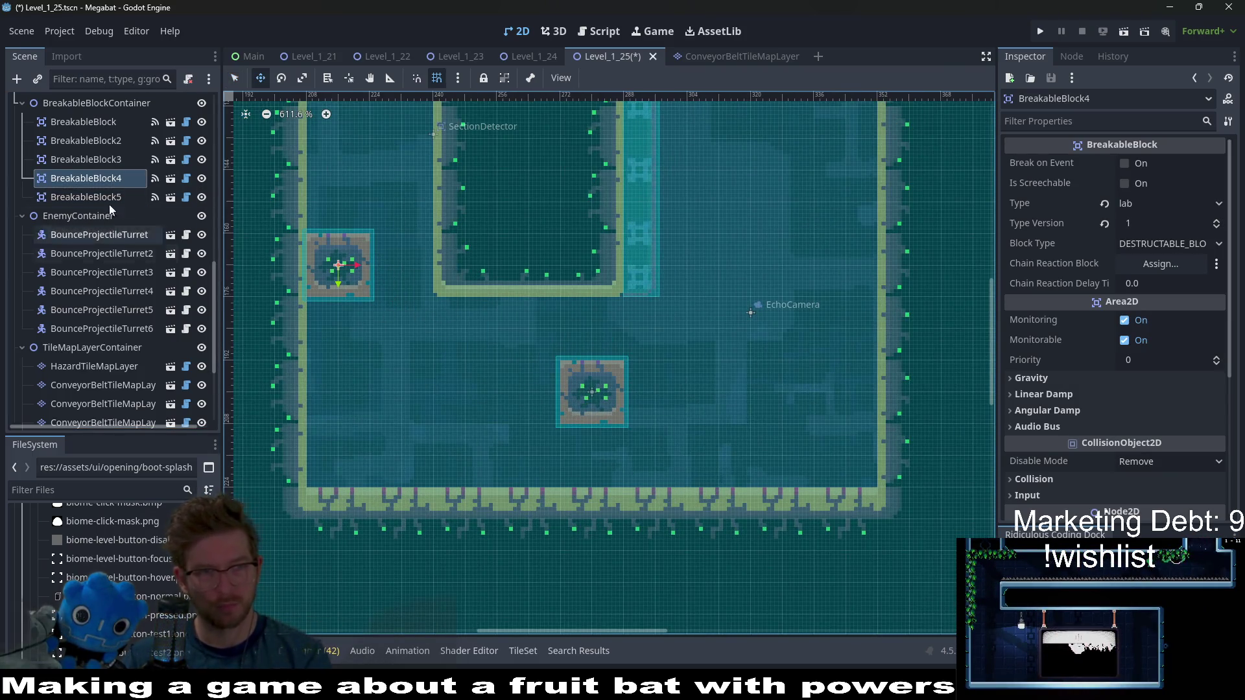
left_click(91, 197)
left_click_drag(580, 380, 396, 254)
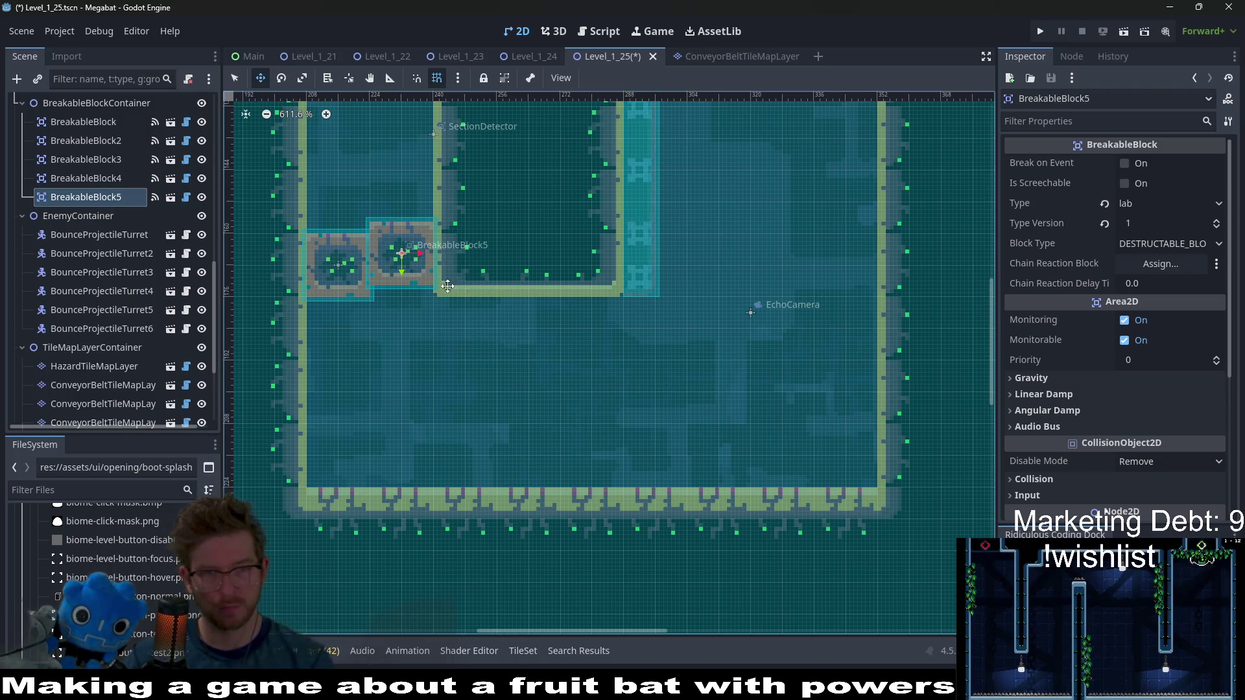
scroll(478, 301, "down", 1)
scroll(478, 301, "down", 5)
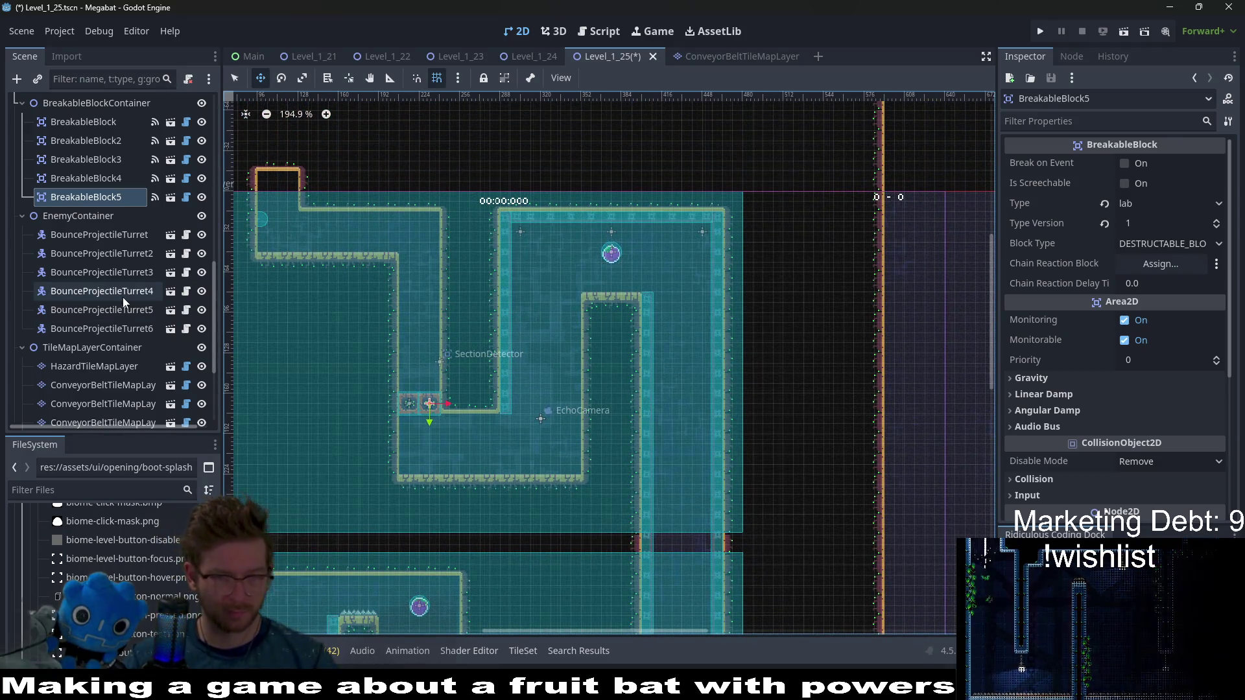
scroll(123, 300, "down", 1)
scroll(123, 297, "down", 3)
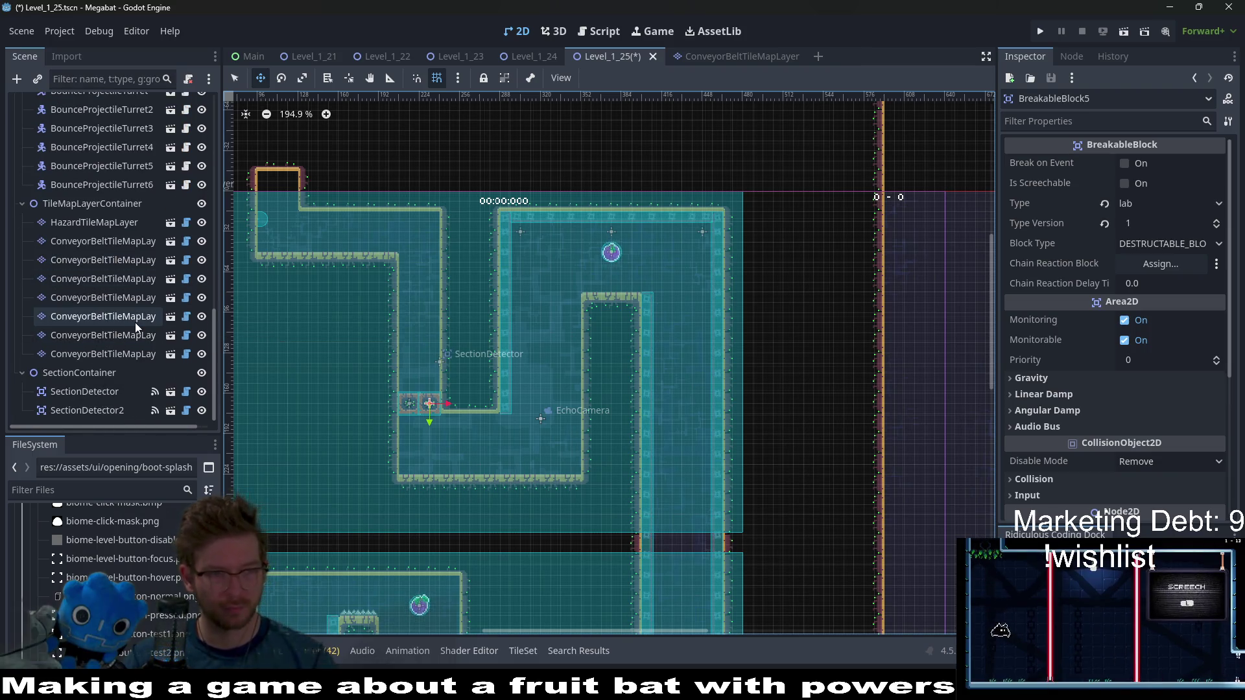
Duplicate BounceProjectileTurret6 and move the copy up into the upper room
scroll(130, 298, "up", 3)
left_click(101, 307)
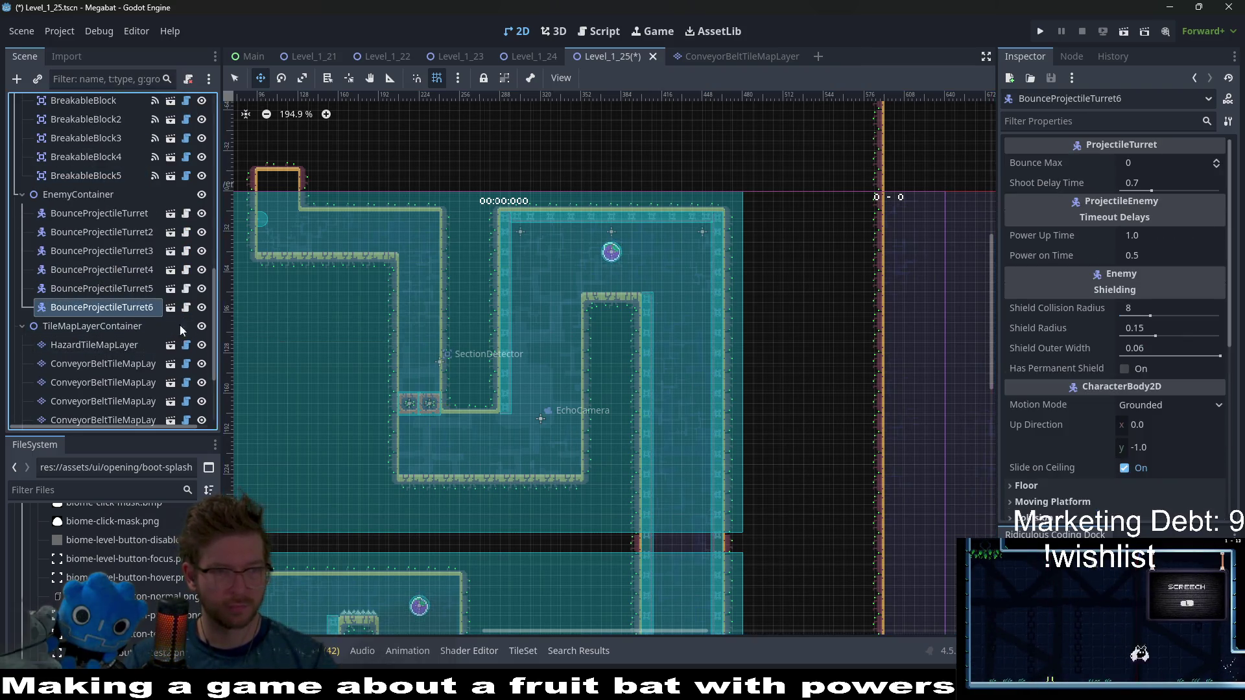
scroll(669, 439, "down", 5)
scroll(669, 438, "down", 2)
key("ctrl+d")
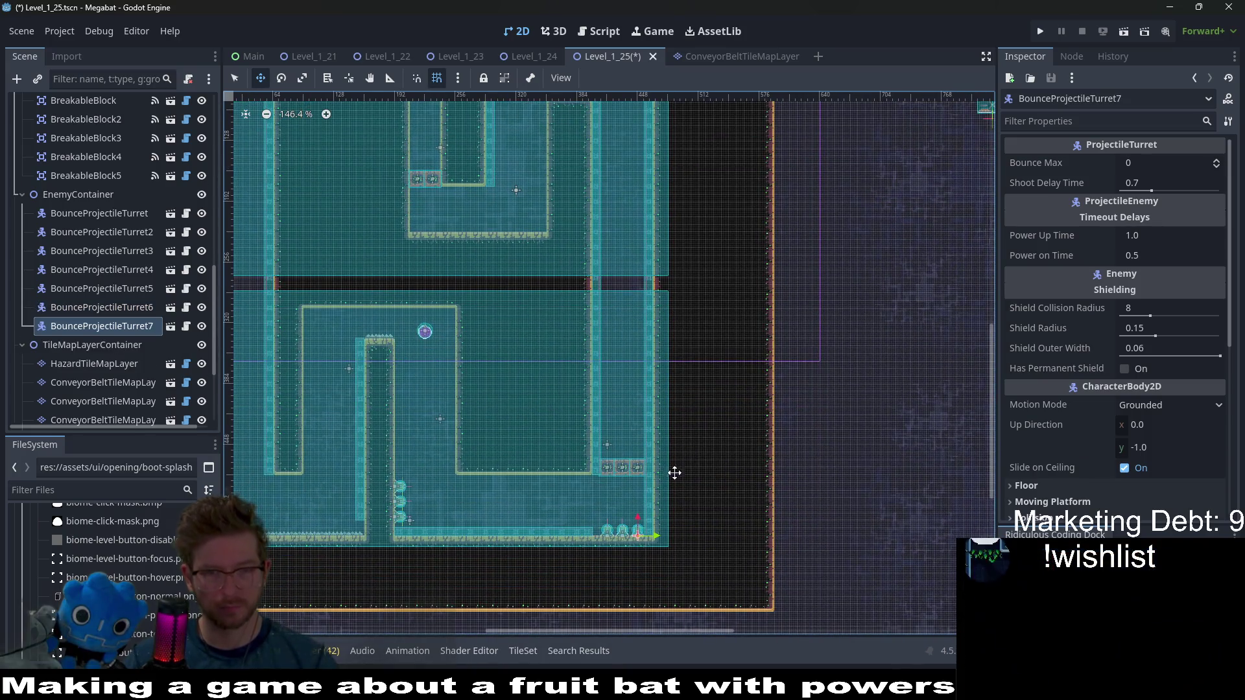
mouse_move(560, 529)
left_mouse_down()
mouse_move(514, 383)
mouse_move(510, 218)
left_mouse_up()
scroll(555, 205, "up", 13)
scroll(555, 205, "up", 3)
scroll(1028, 356, "down", 5)
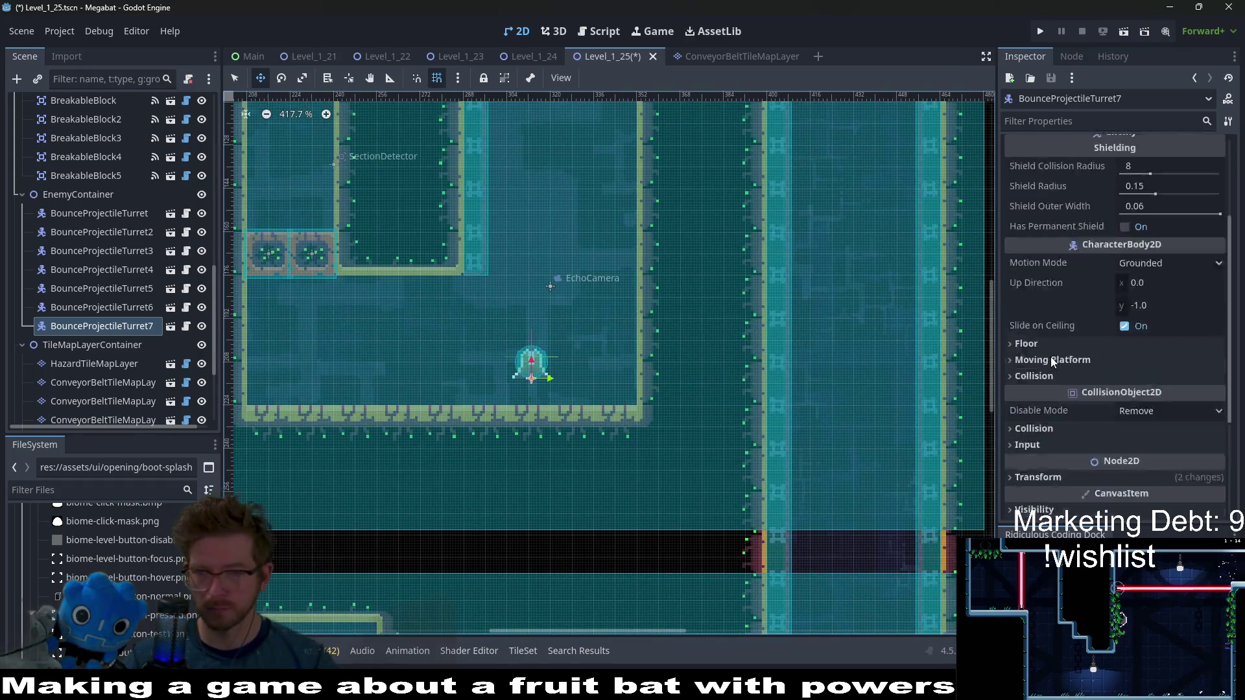
Rotate the new turret to 180 degrees and push it right against the wall
left_click(1093, 309)
left_click(1162, 367)
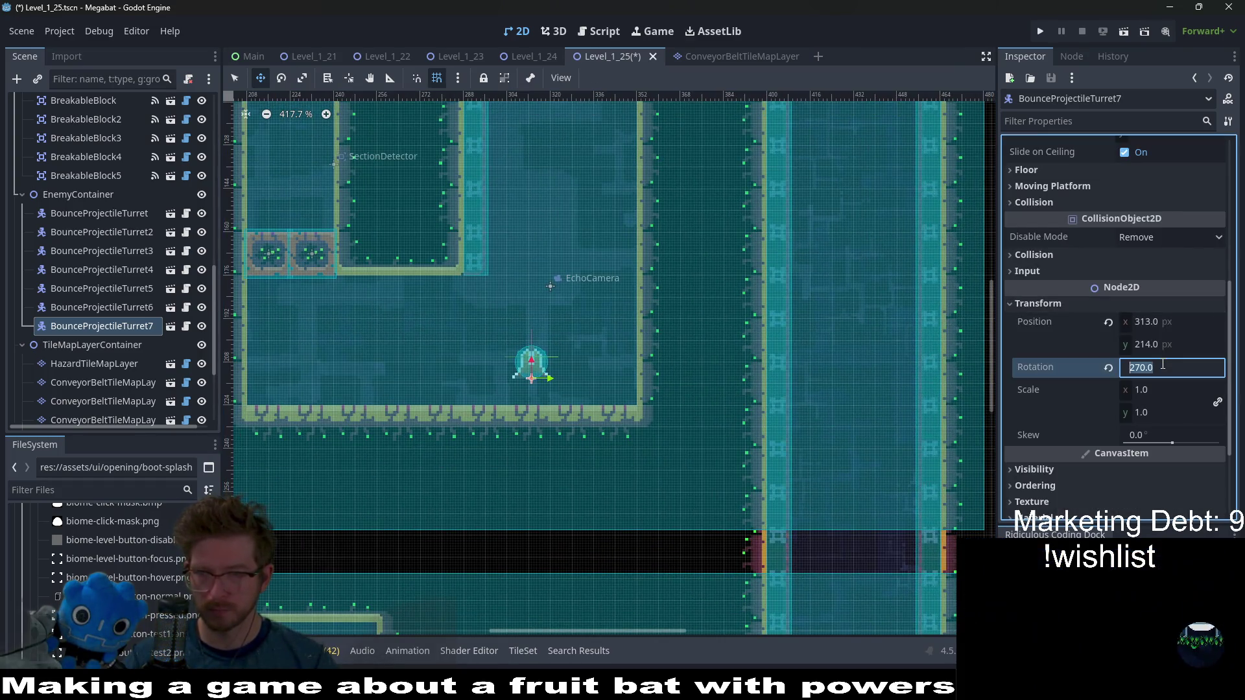
type("1")
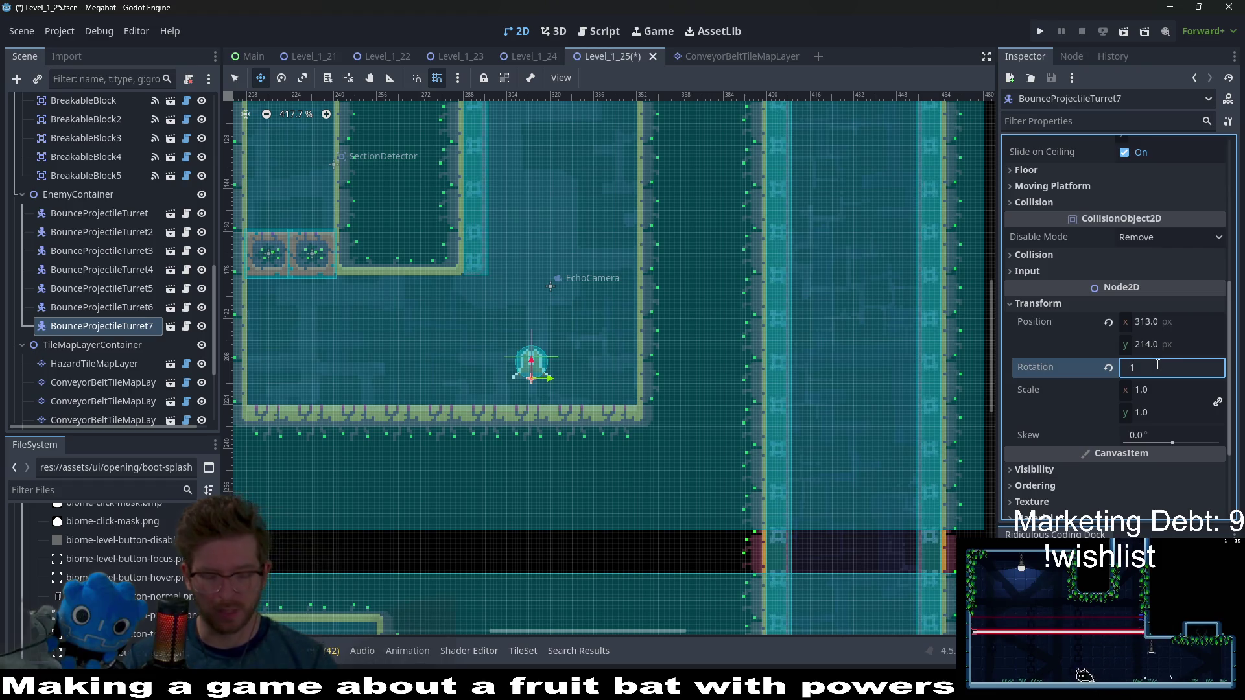
type("80")
key("Return")
scroll(428, 370, "up", 2)
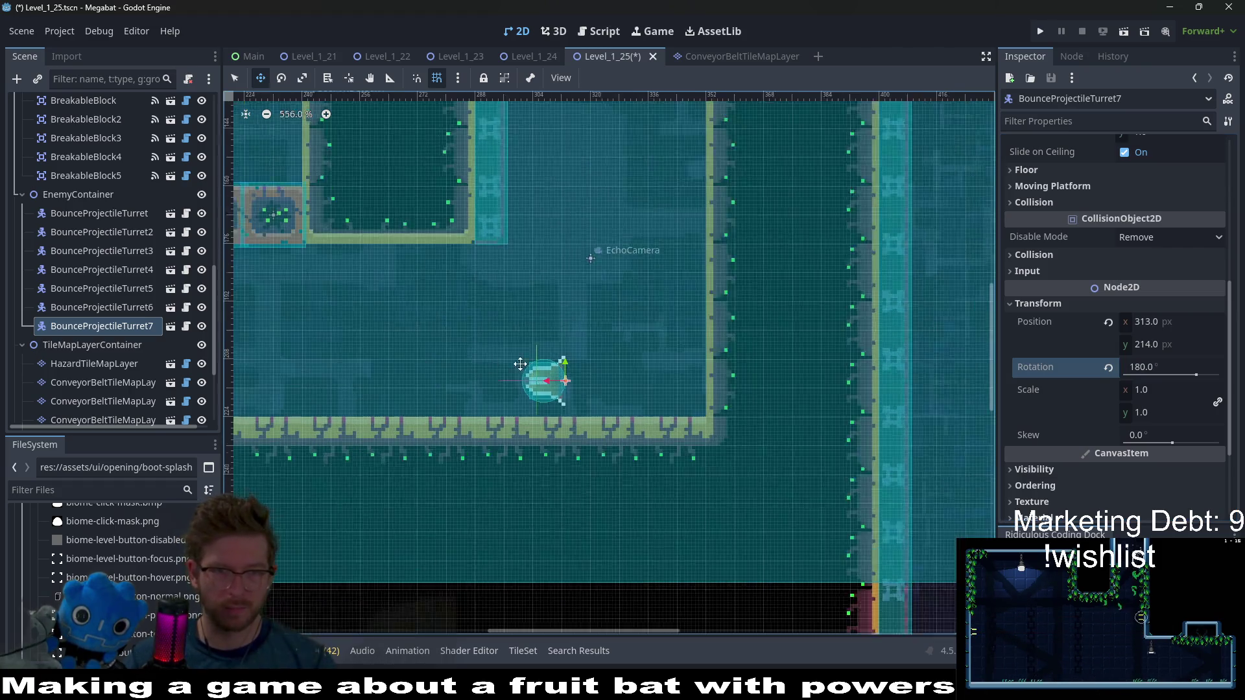
left_click_drag(554, 395, 705, 381)
scroll(743, 398, "up", 2)
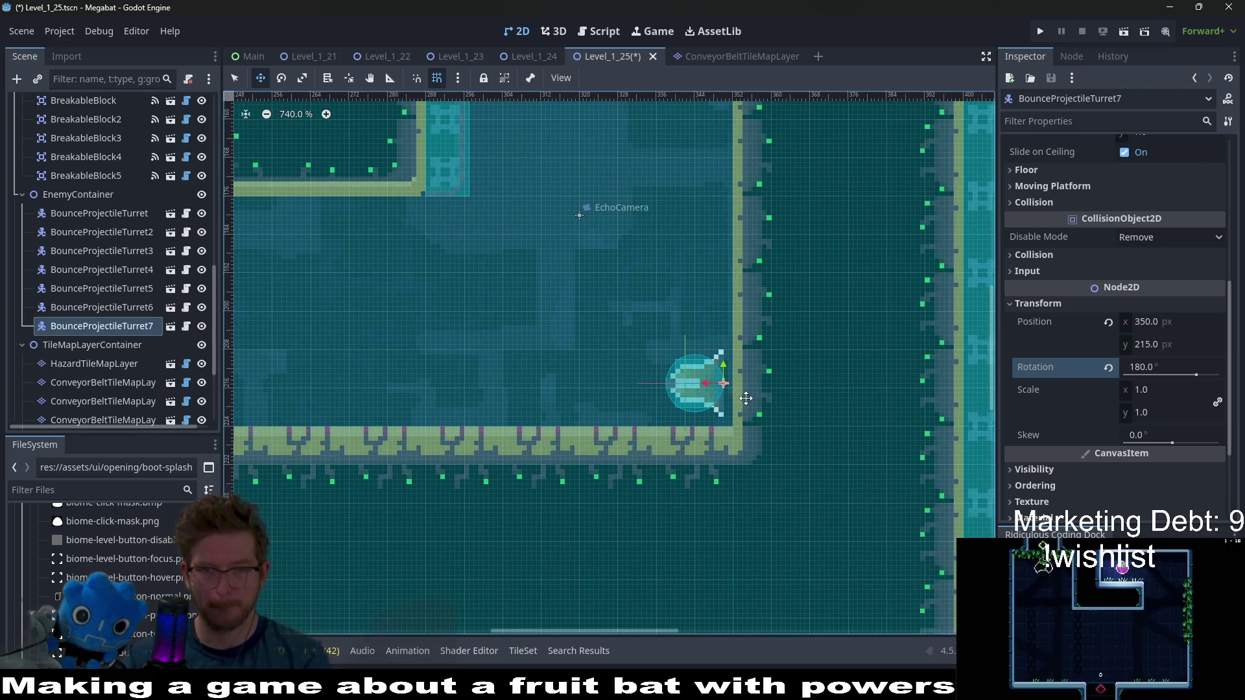
scroll(655, 387, "down", 11)
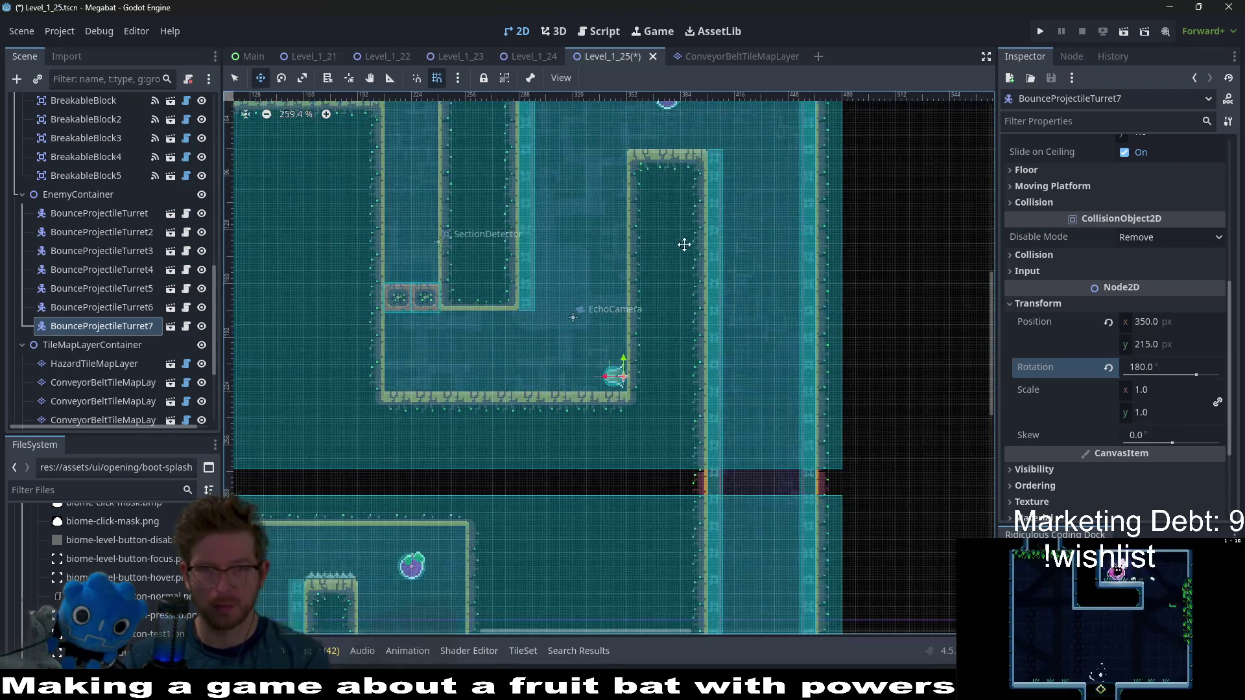
scroll(656, 453, "up", 2)
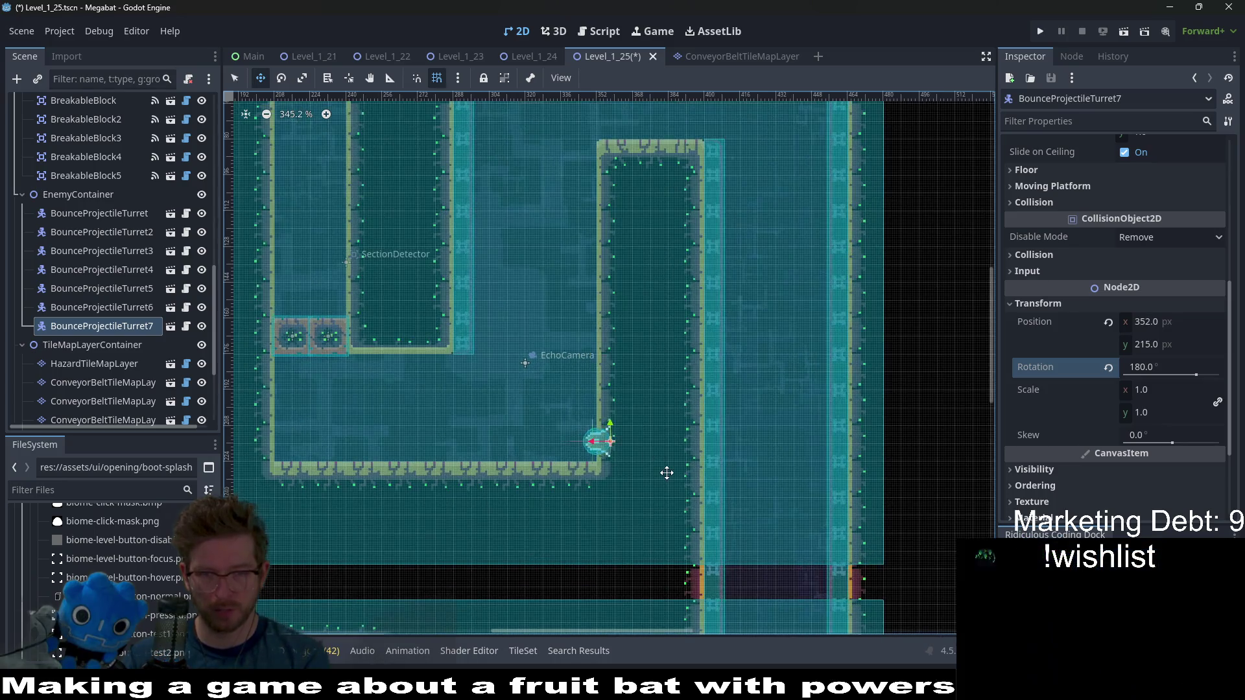
key("Right")
key("Right")
key("Right")
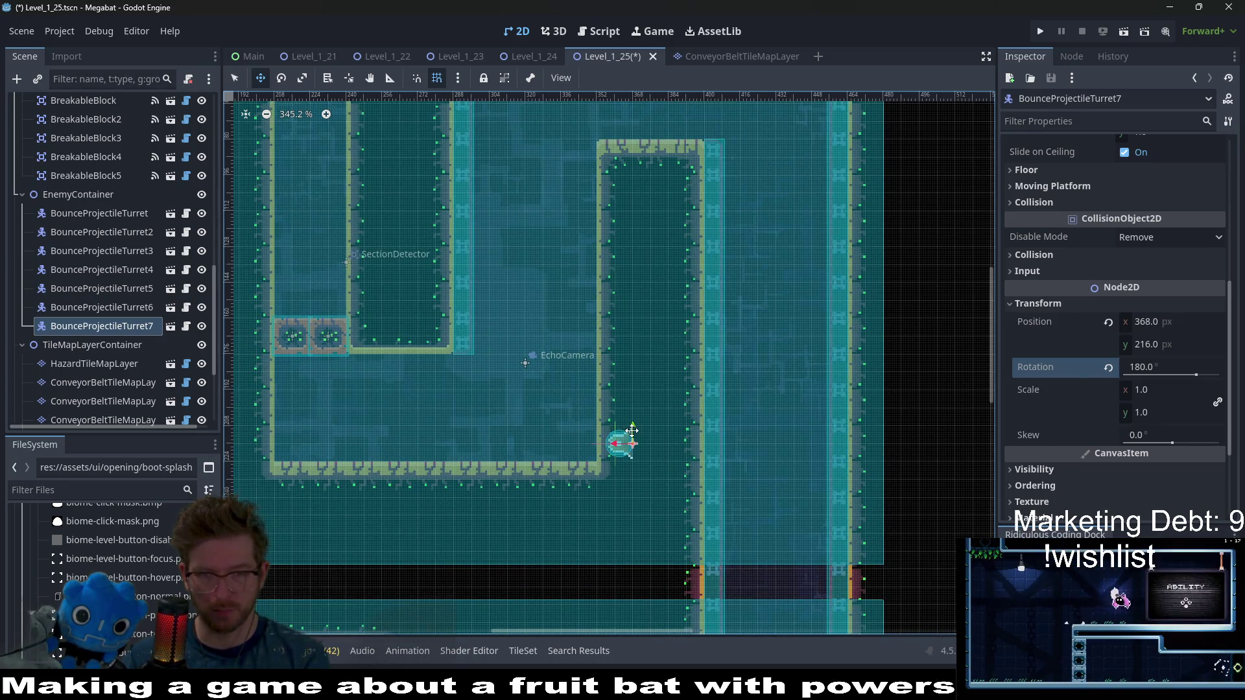
Duplicate the turret twice, moving each copy up to stack Turret7, 8 and 9
key("ctrl+d")
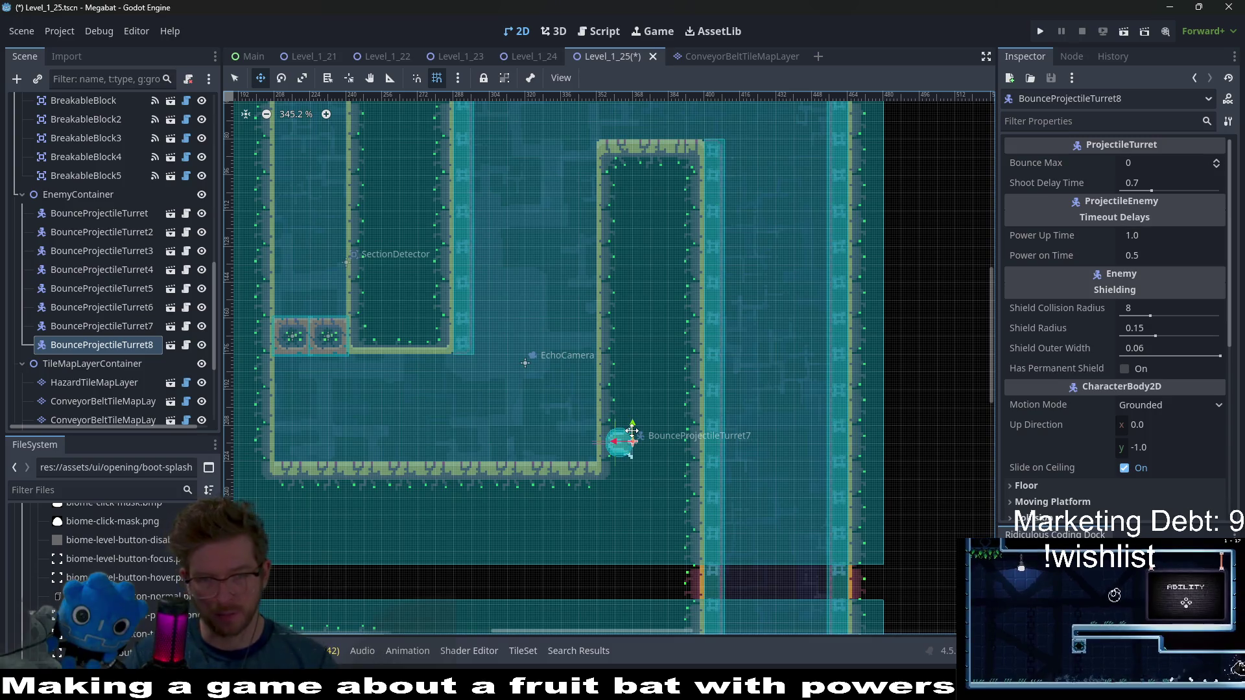
key("Up")
key("Up")
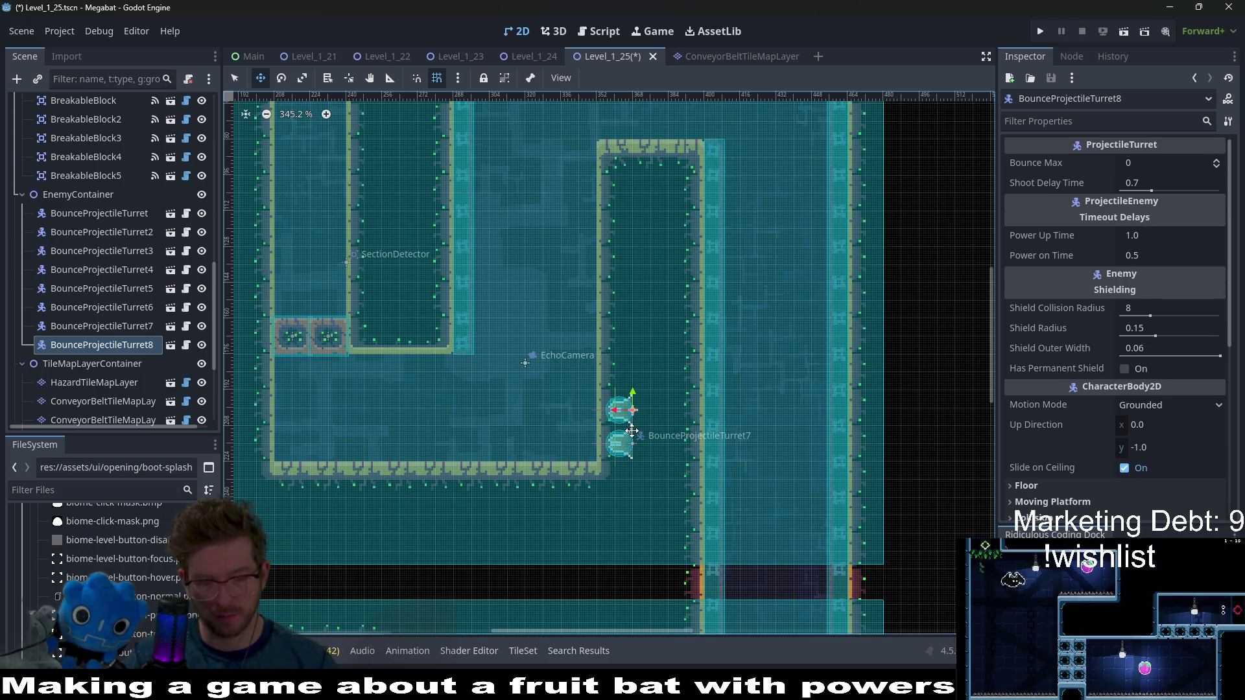
key("ctrl+d")
key("Up")
key("Up")
key("Up")
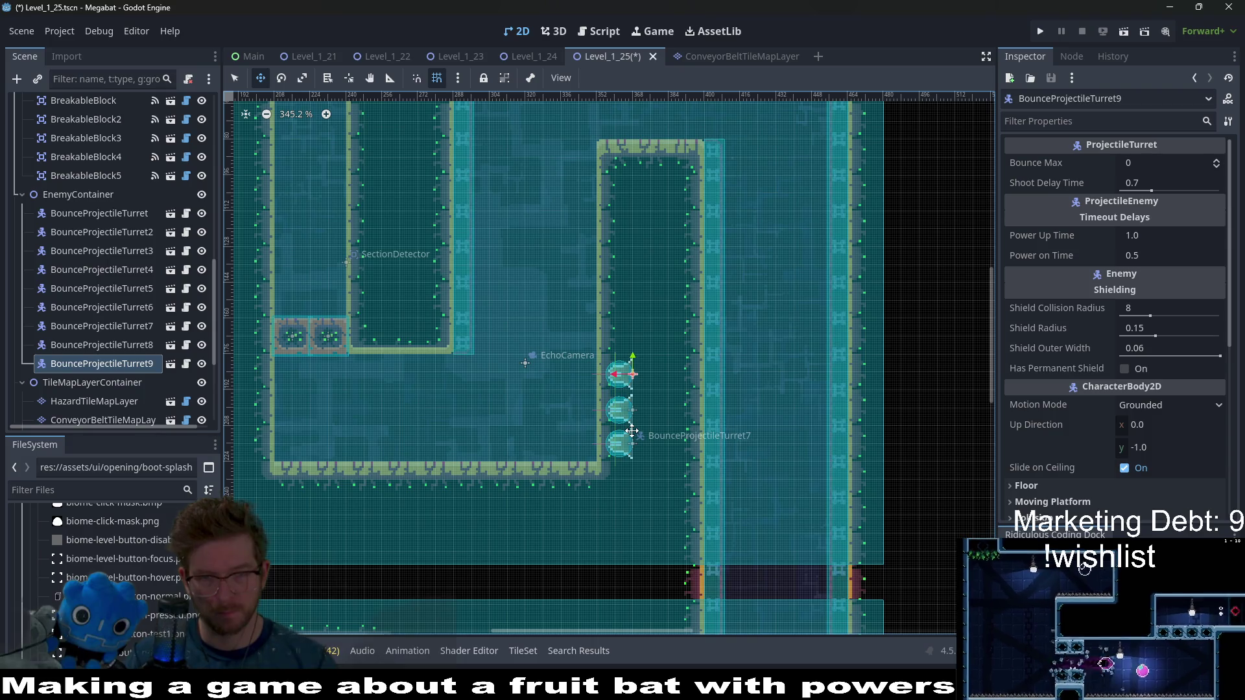
key("Up")
key("Up")
key("Up")
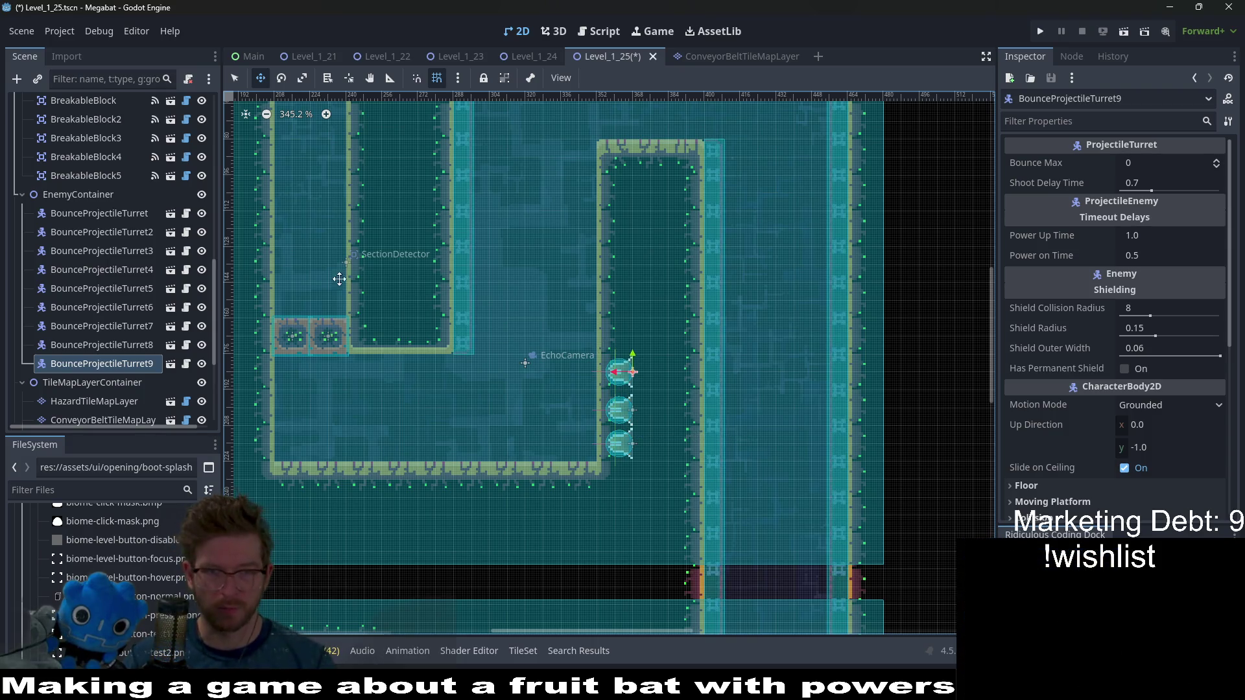
scroll(130, 249, "up", 15)
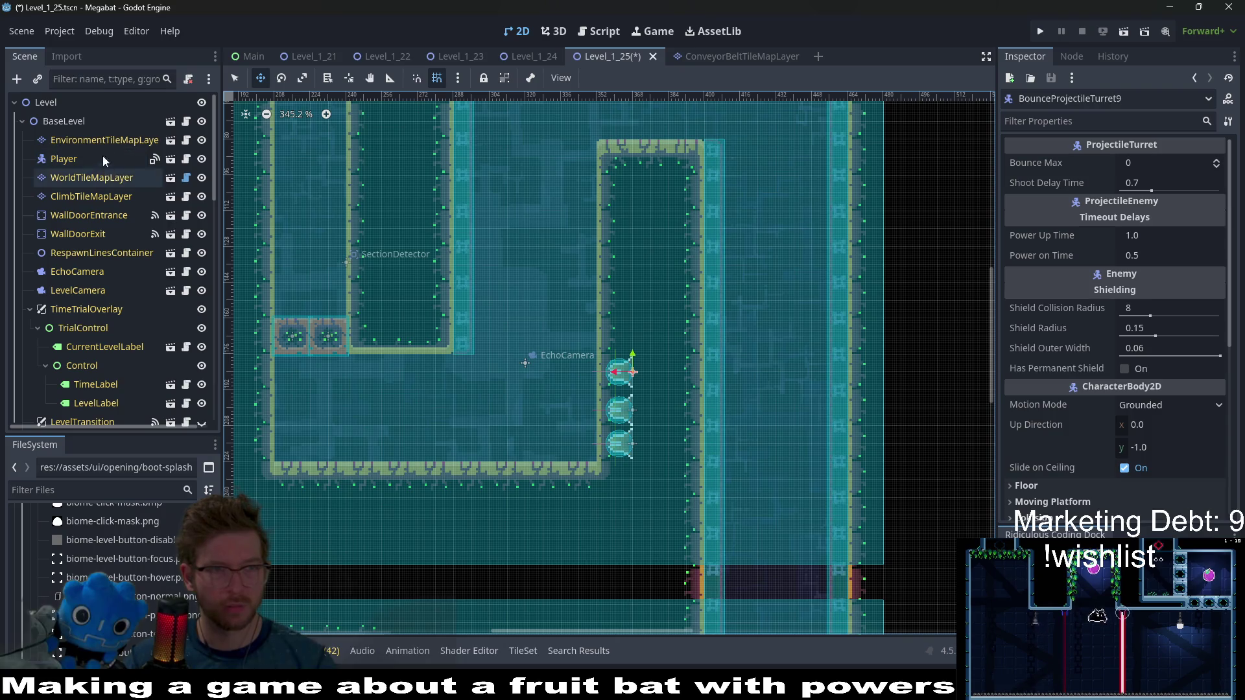
Paint a 1×8 vertical strip of LAB terrain on WorldTileMapLayer beside the turrets and save Level_1_25
left_click(96, 178)
left_click(282, 584)
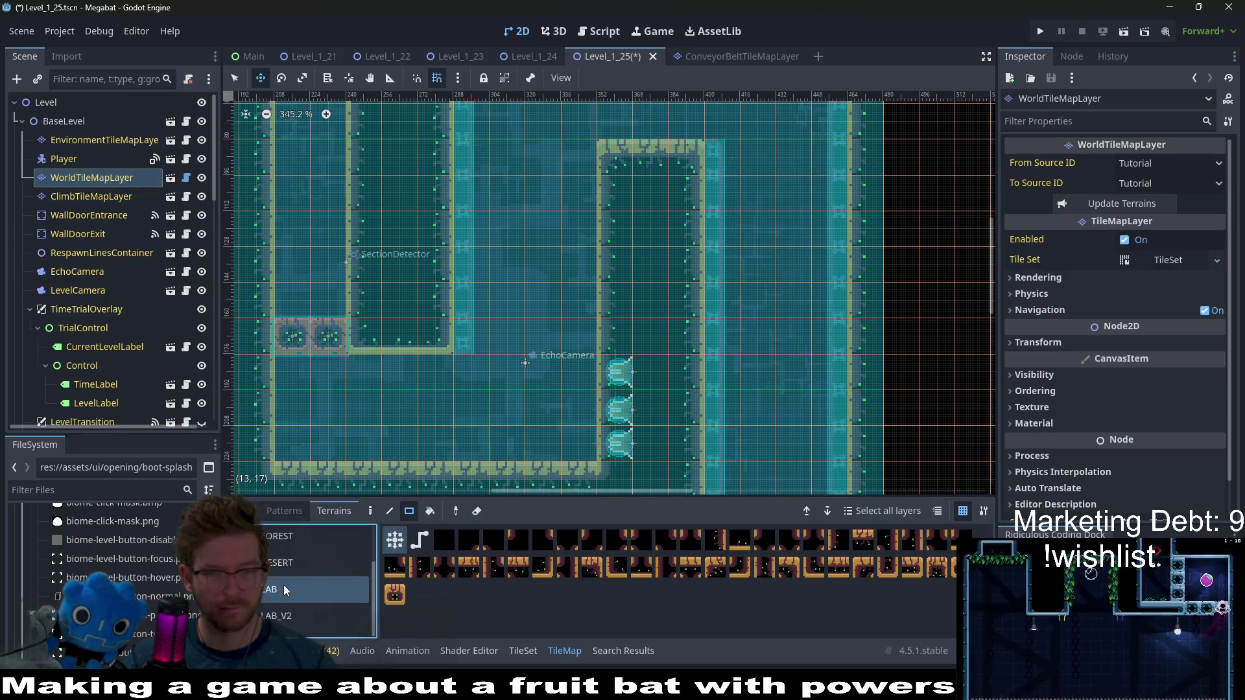
left_click_drag(609, 438, 609, 191)
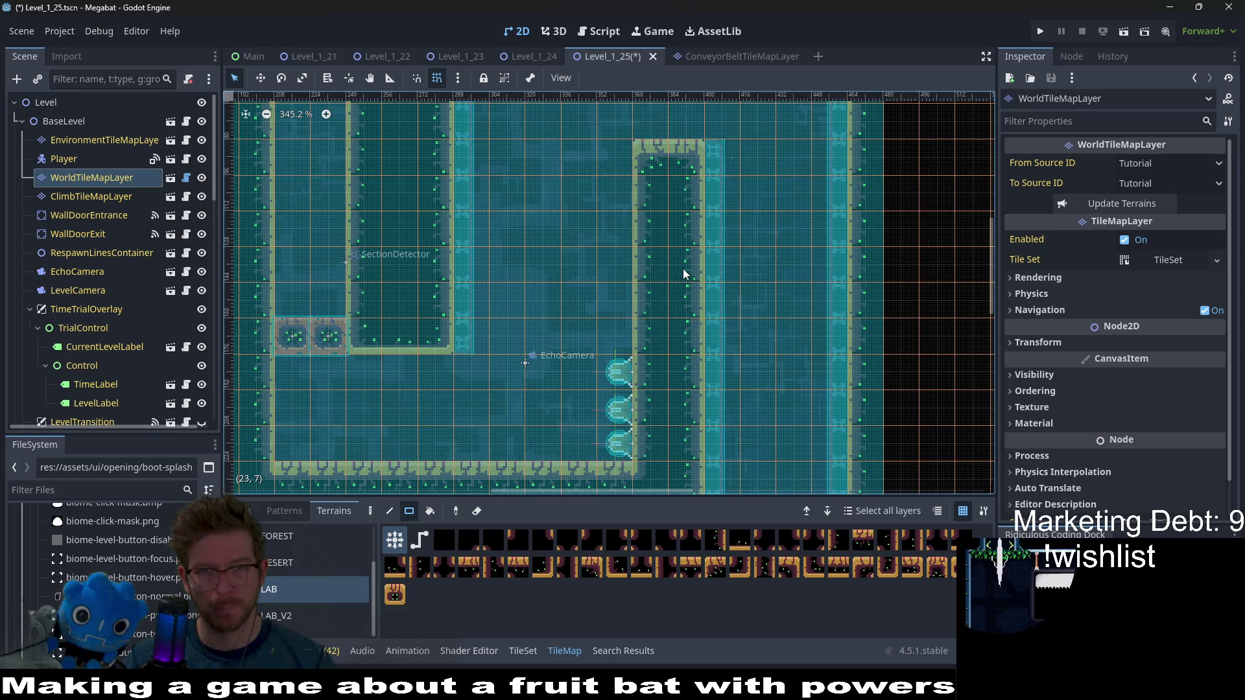
scroll(683, 268, "down", 2)
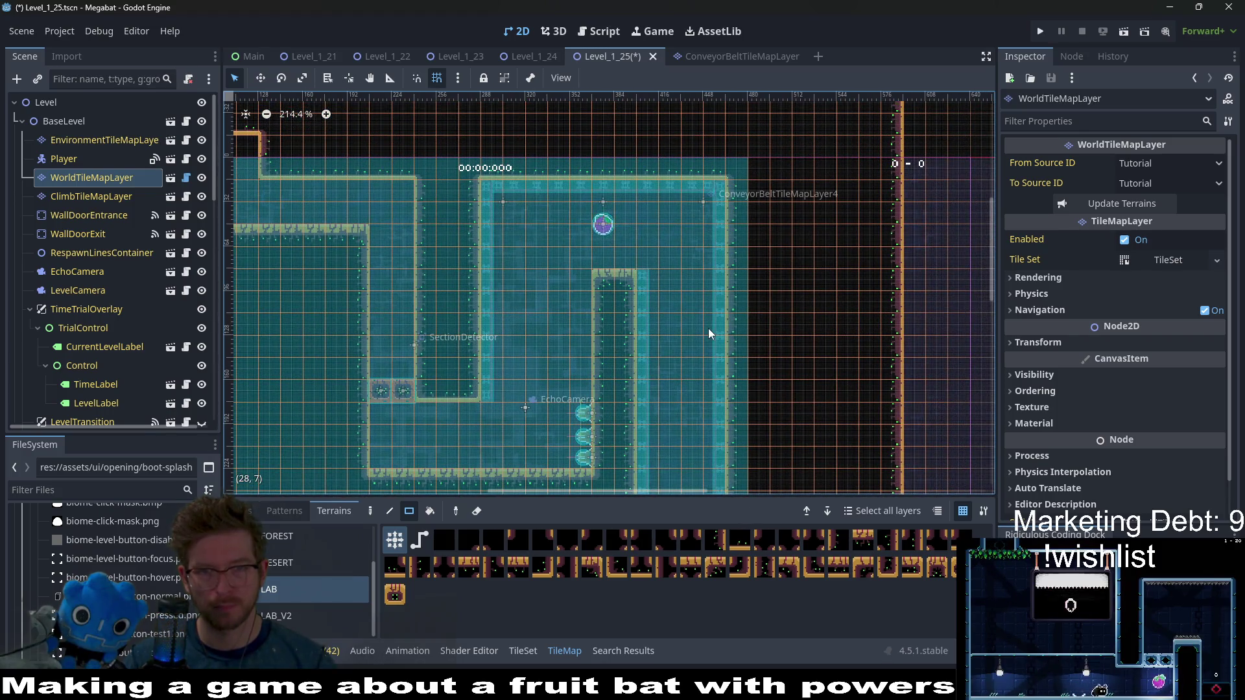
scroll(707, 328, "down", 3)
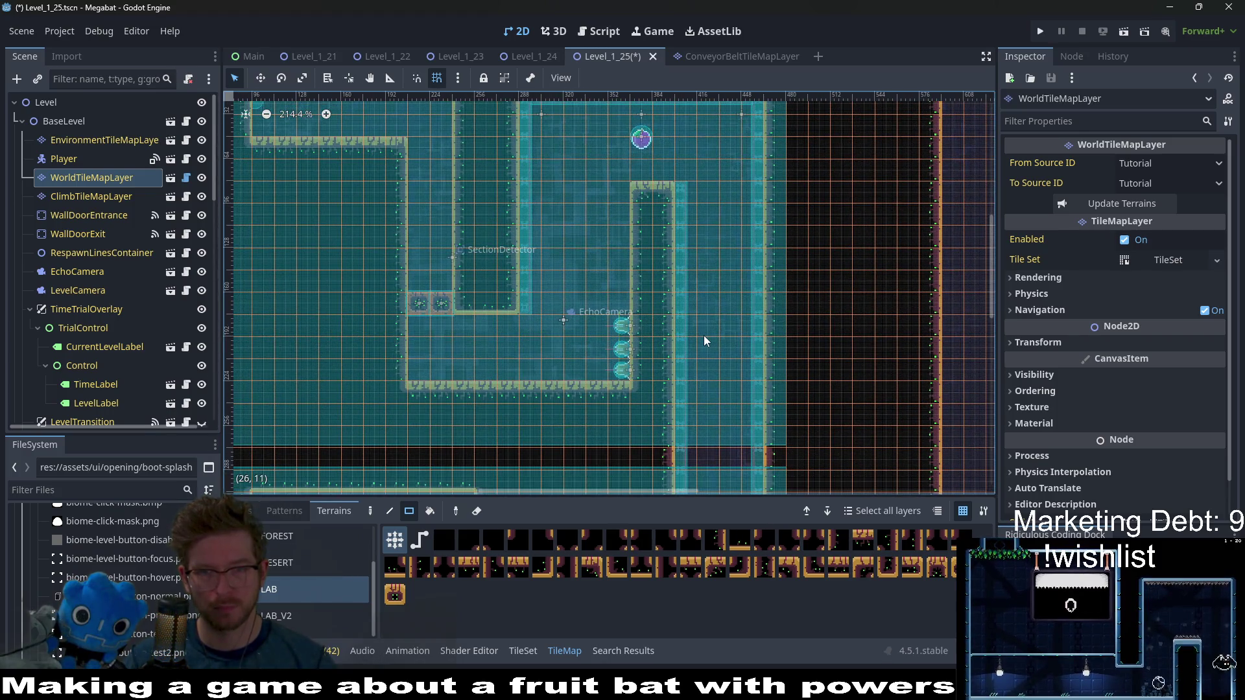
key("ctrl+s")
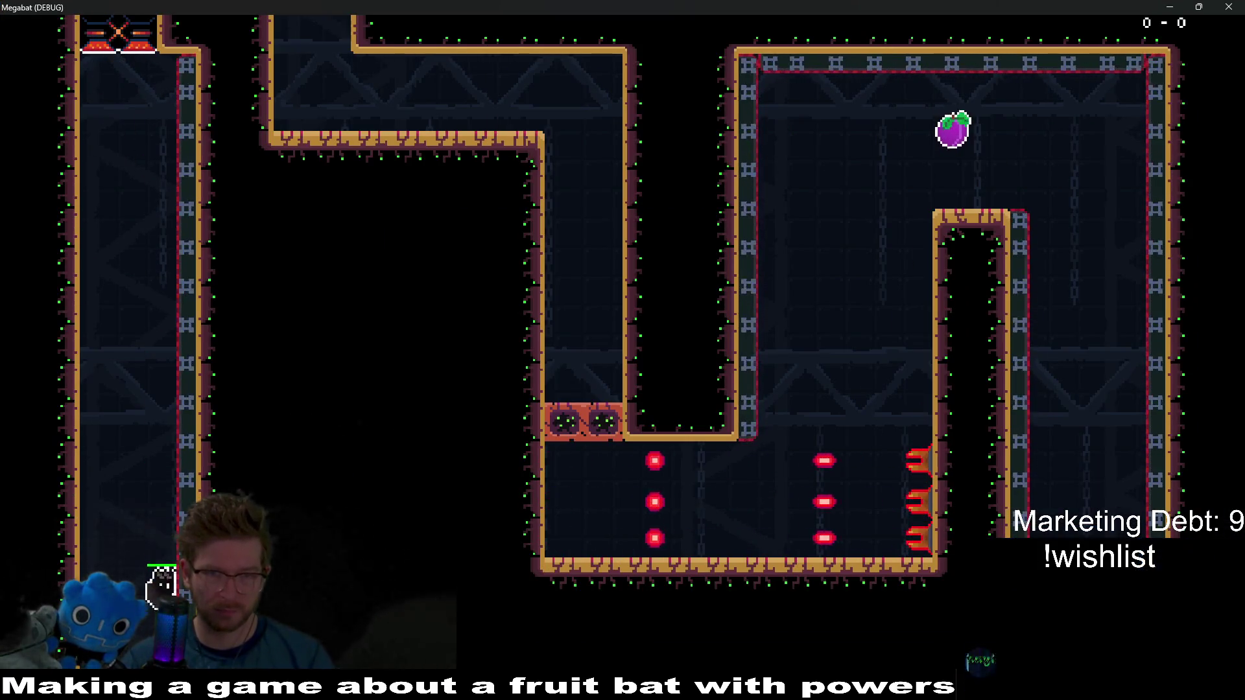
Fly the bat up the shaft, past the spikes and turrets to the purple fruit, then stop with F8
key("Right")
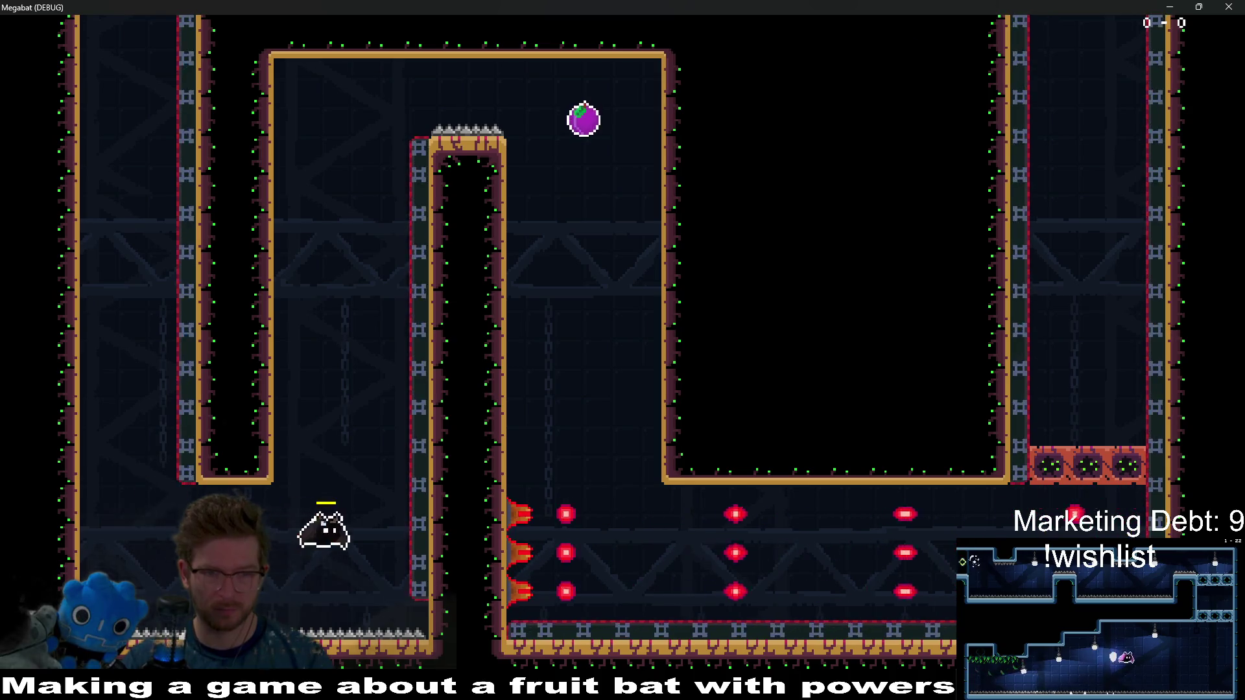
key("space")
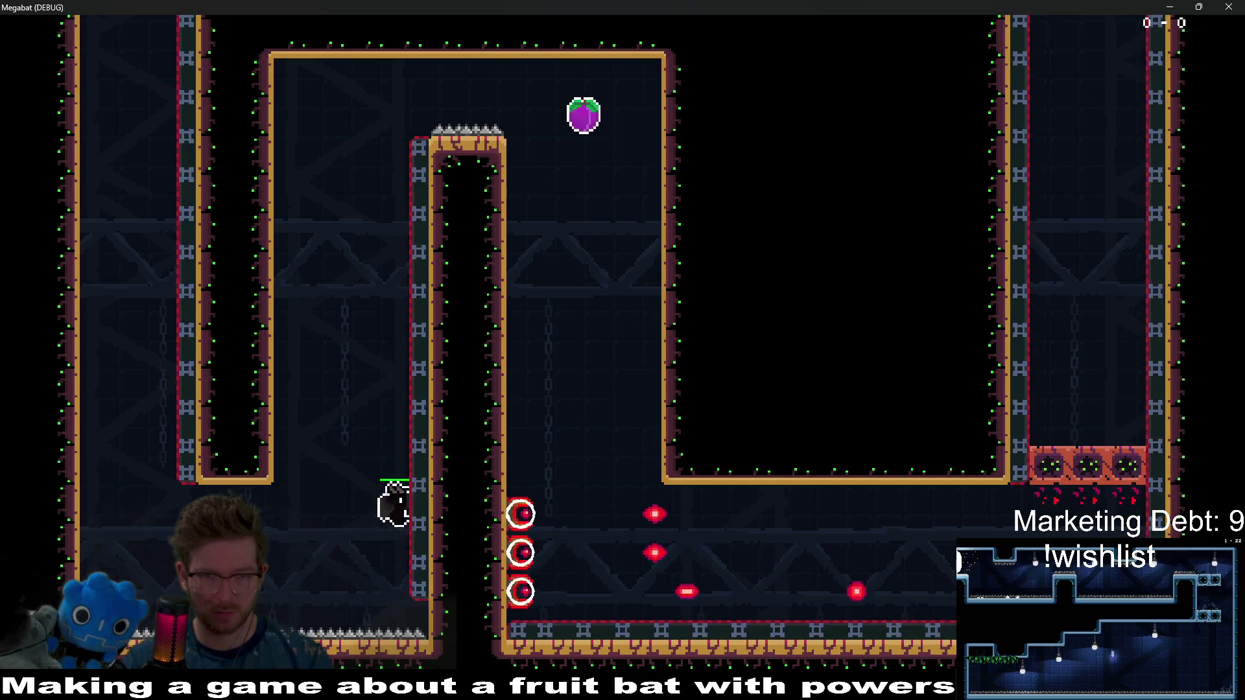
key("space")
key("Right")
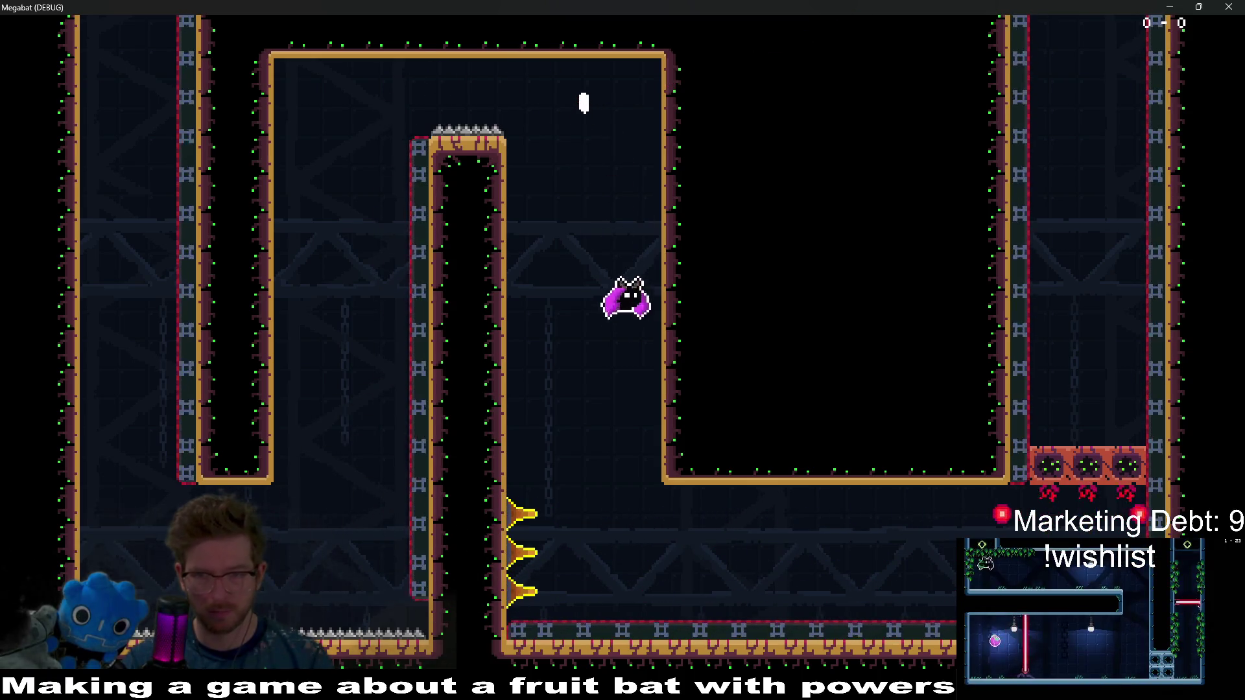
key("Right")
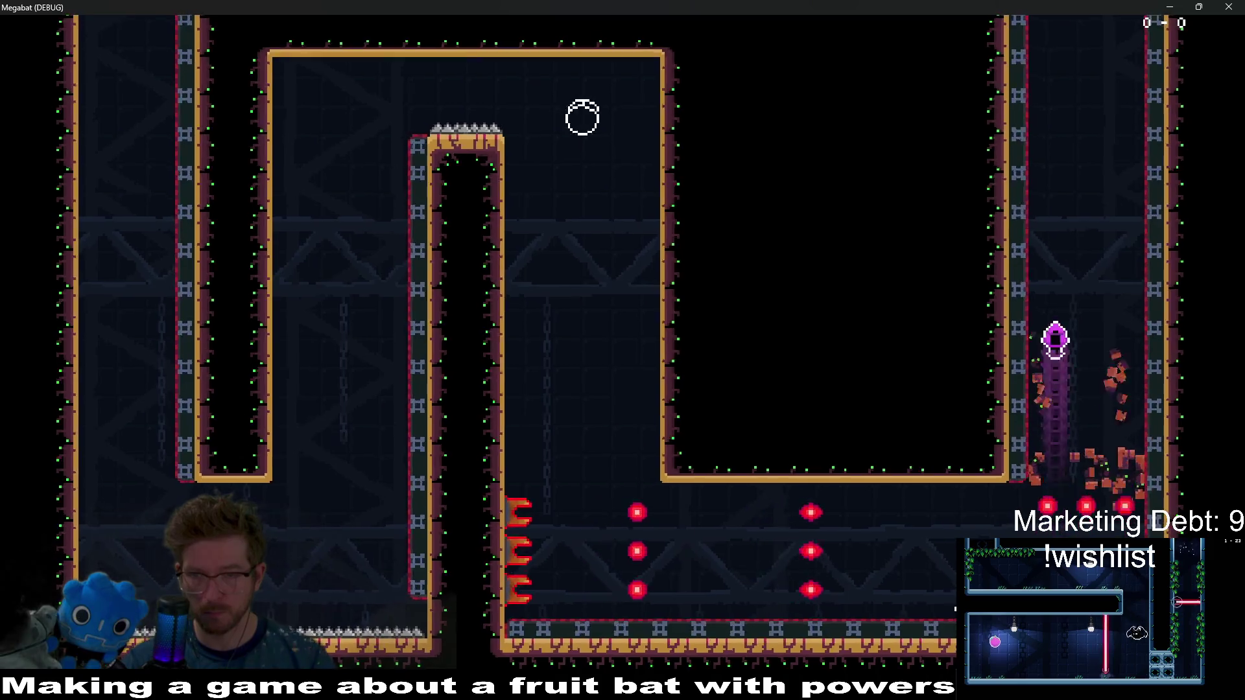
key("space")
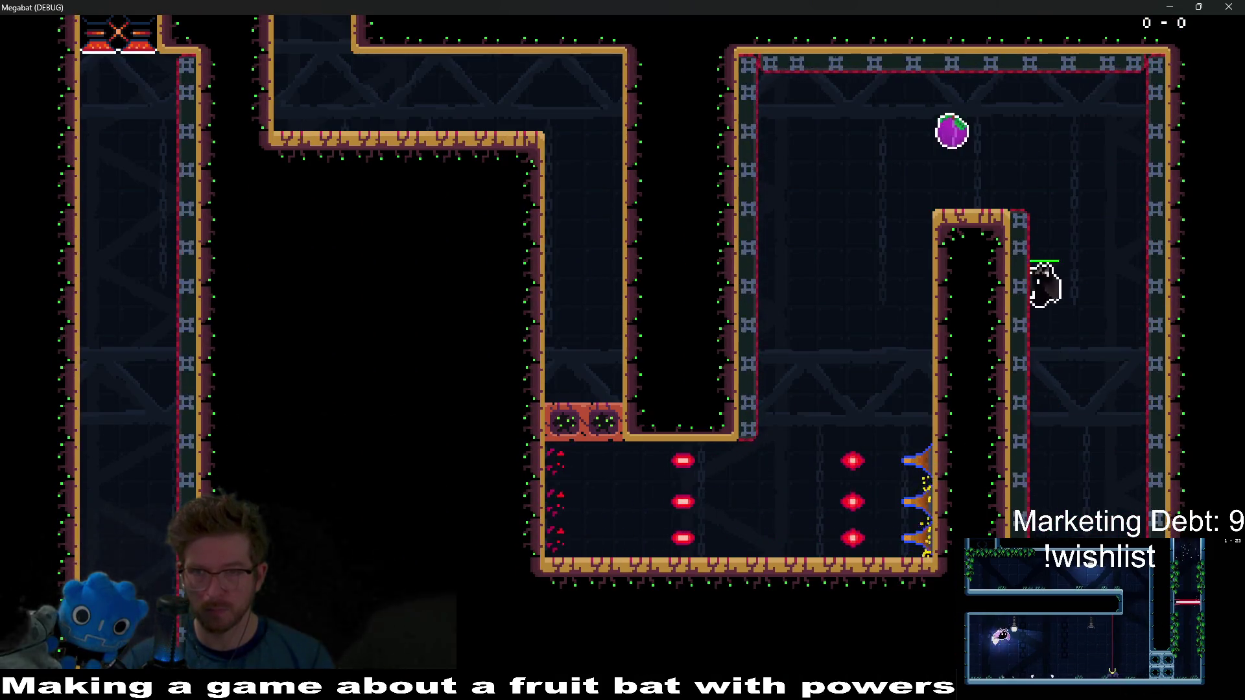
key("Left")
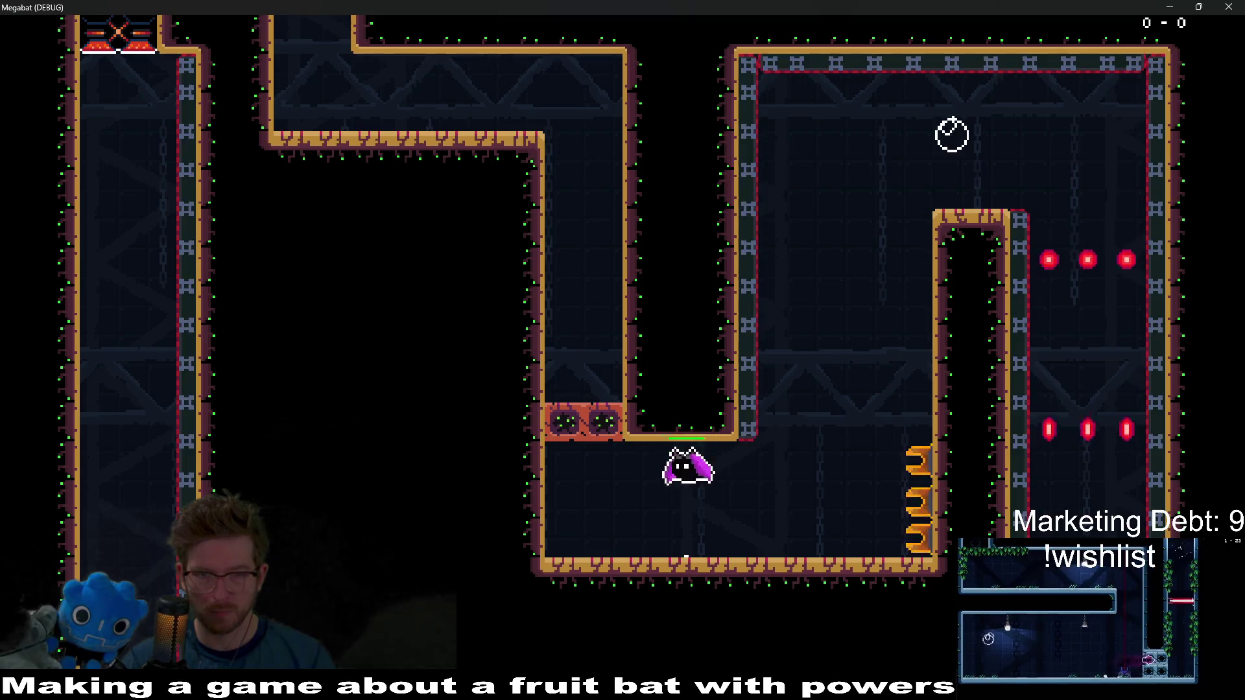
key("space")
key("Right")
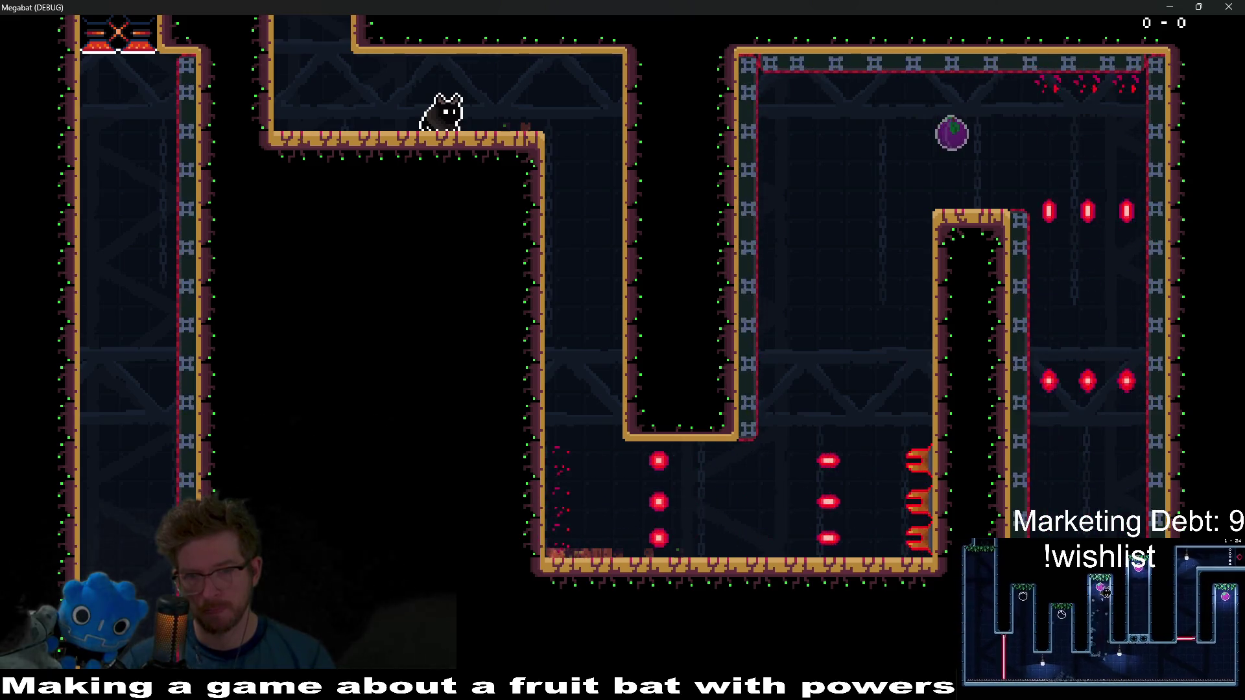
key("Right")
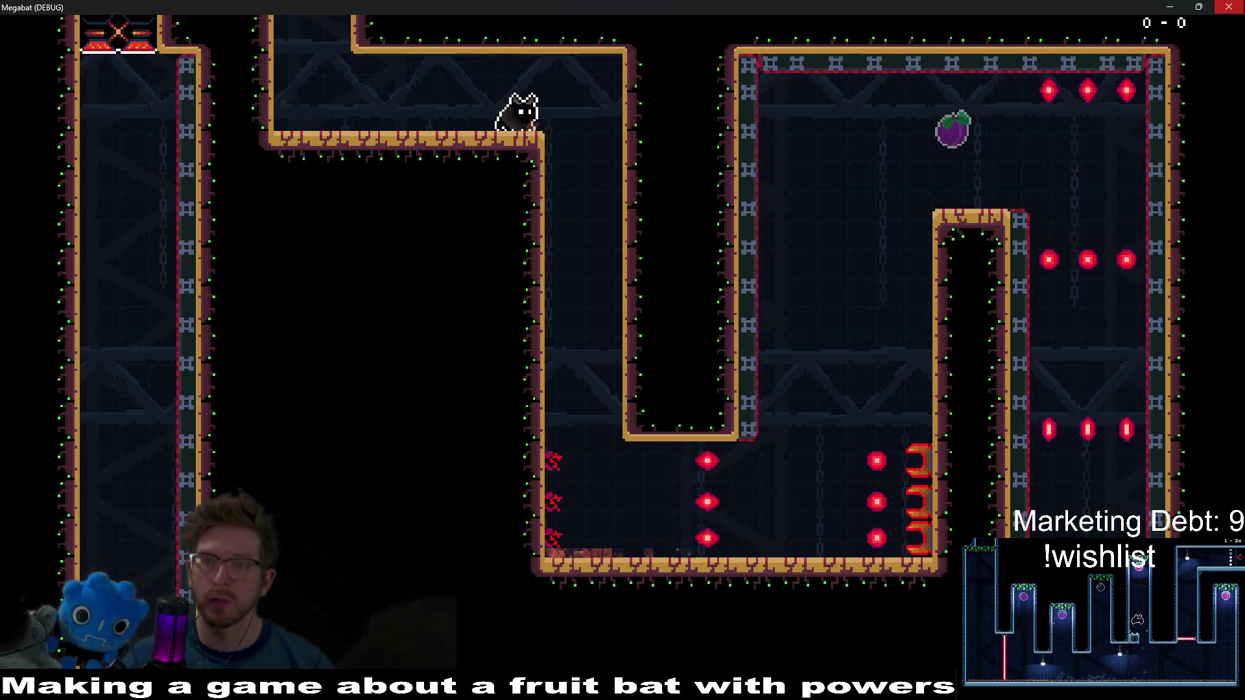
key("F8")
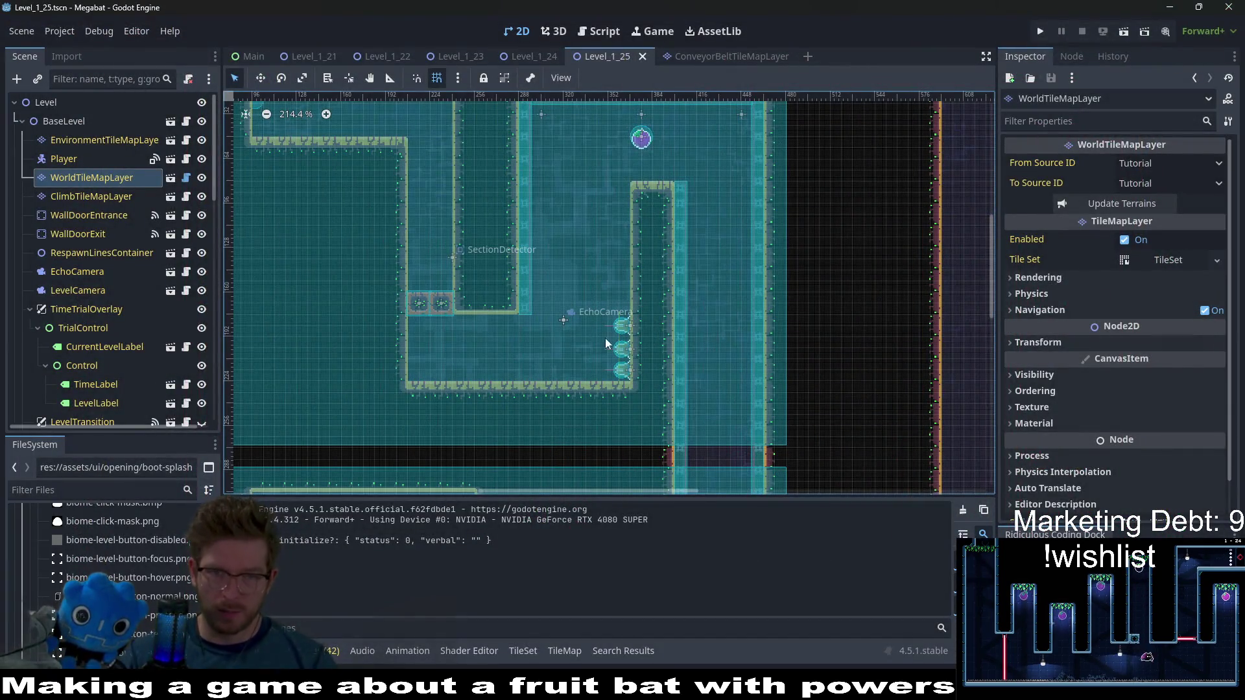
Paint a 1×6 strip of LAB terrain tiles onto the wall left of the fruit room
scroll(605, 338, "up", 1)
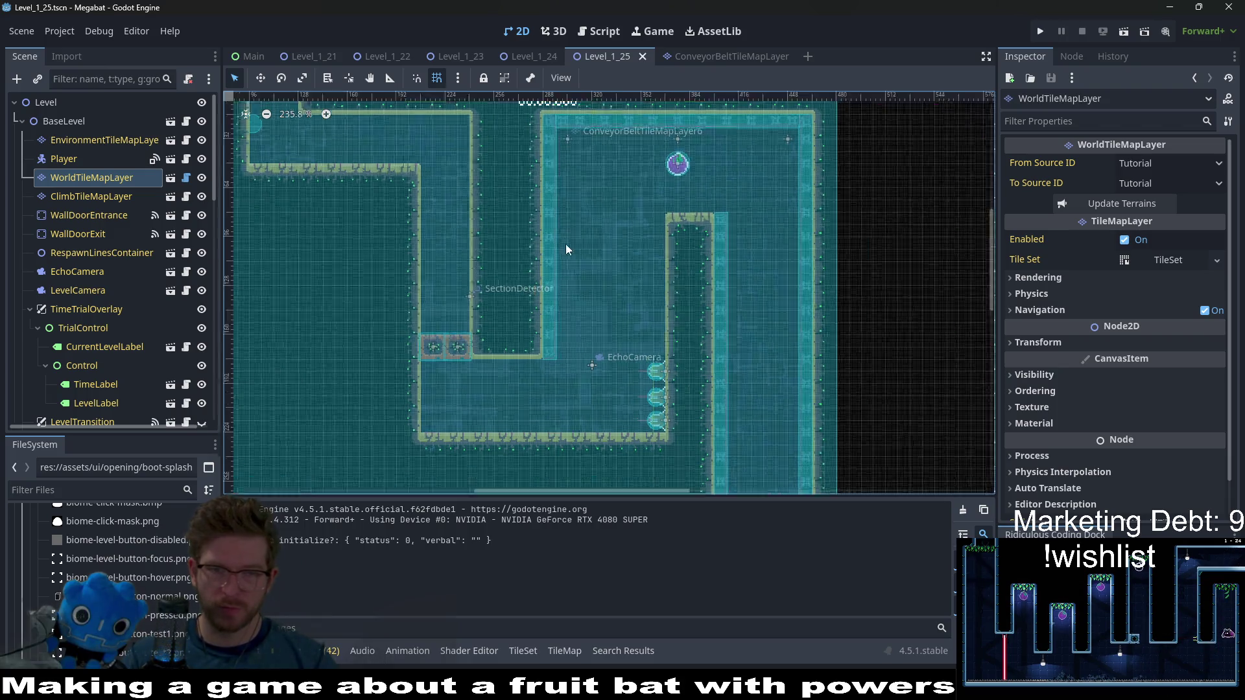
scroll(565, 243, "up", 3)
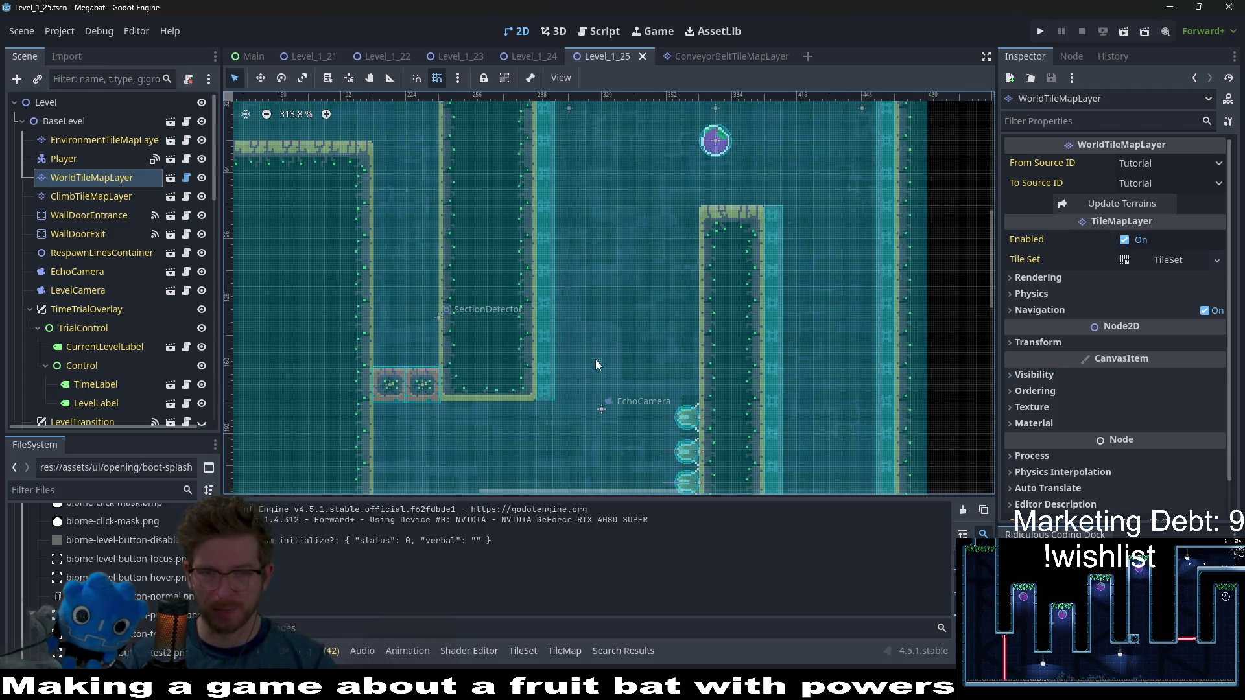
scroll(595, 359, "up", 2)
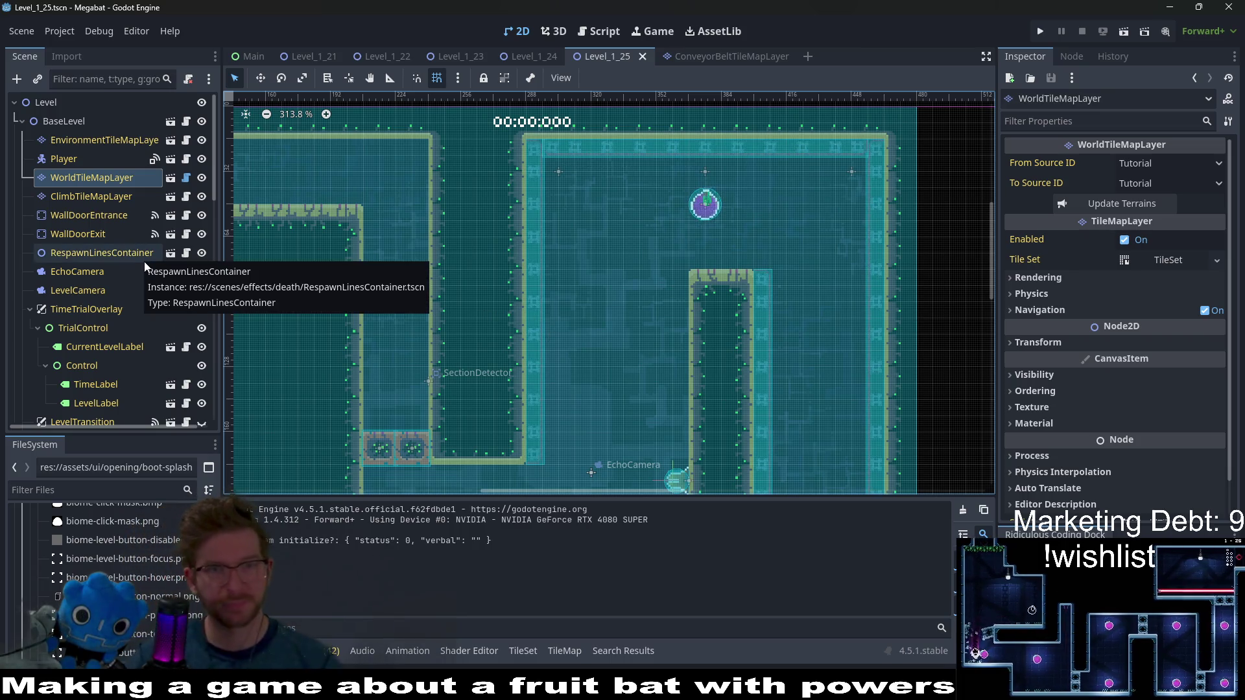
scroll(454, 438, "down", 2)
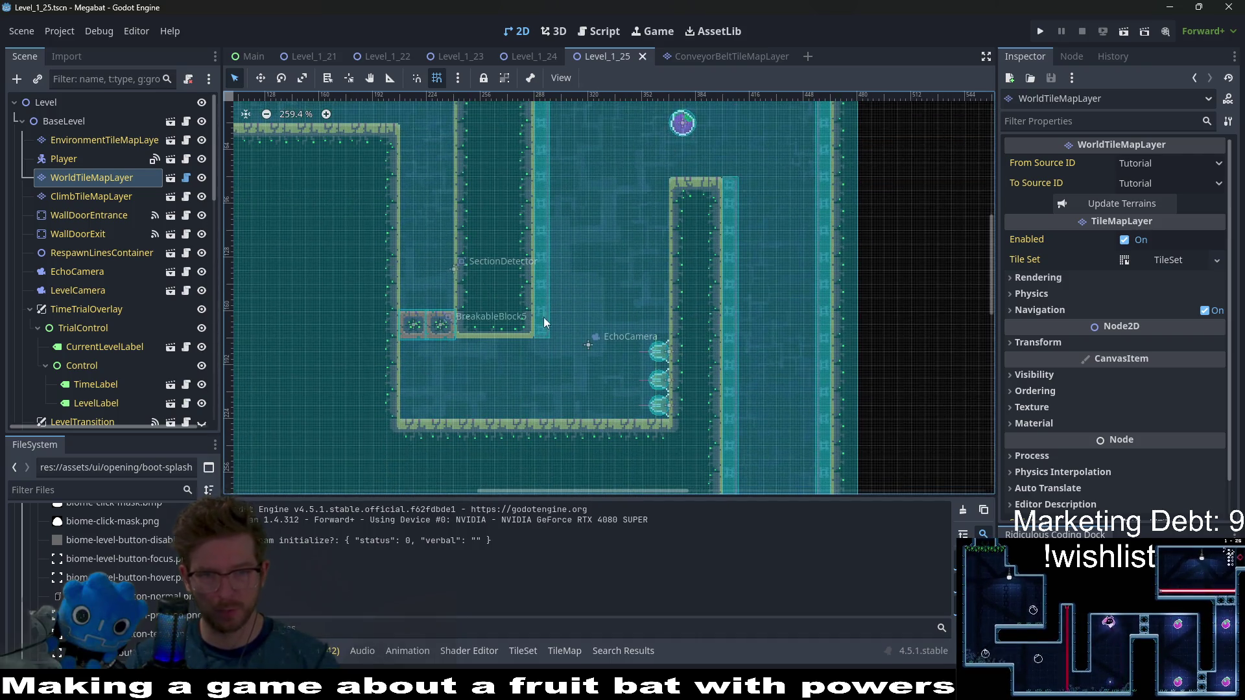
scroll(535, 293, "up", 1)
scroll(534, 293, "right", 1)
scroll(541, 298, "up", 2)
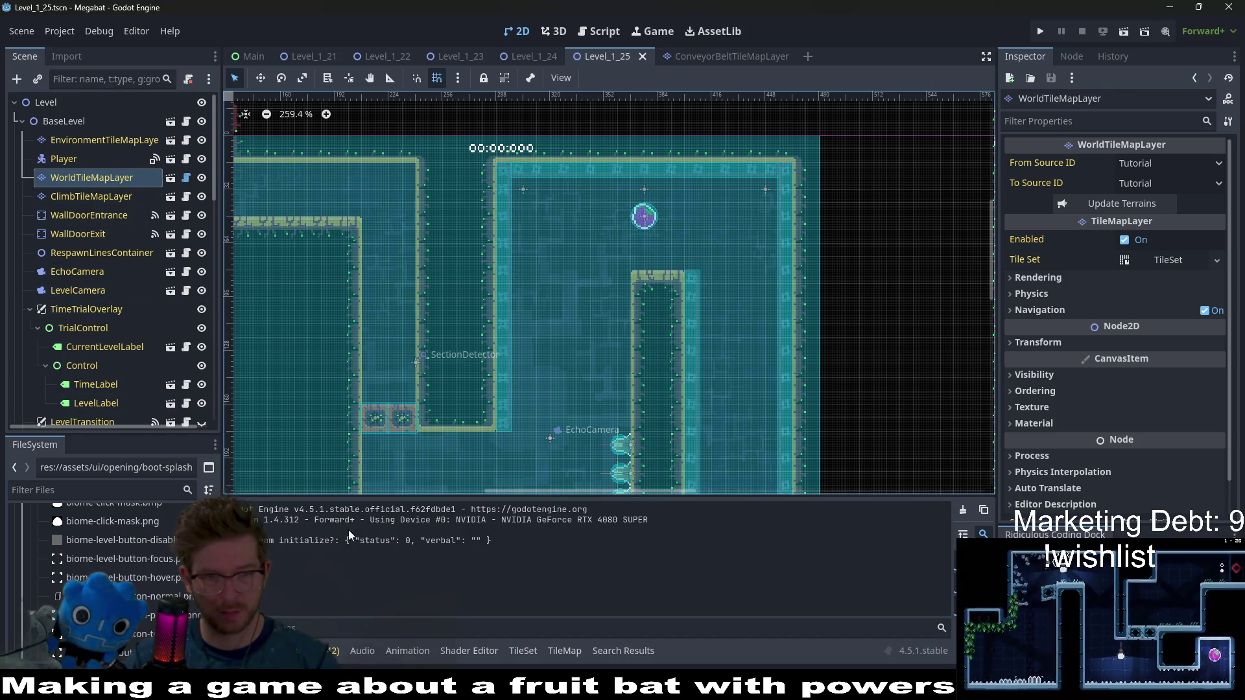
left_click(566, 654)
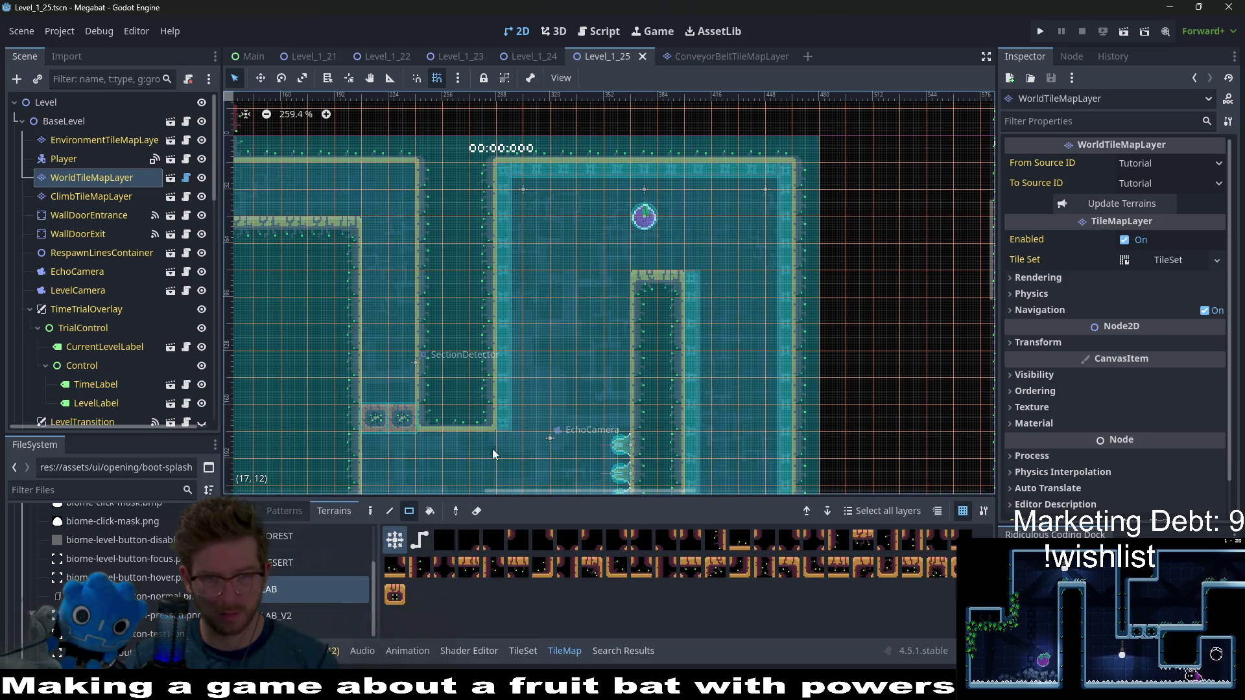
left_click_drag(499, 418, 509, 182)
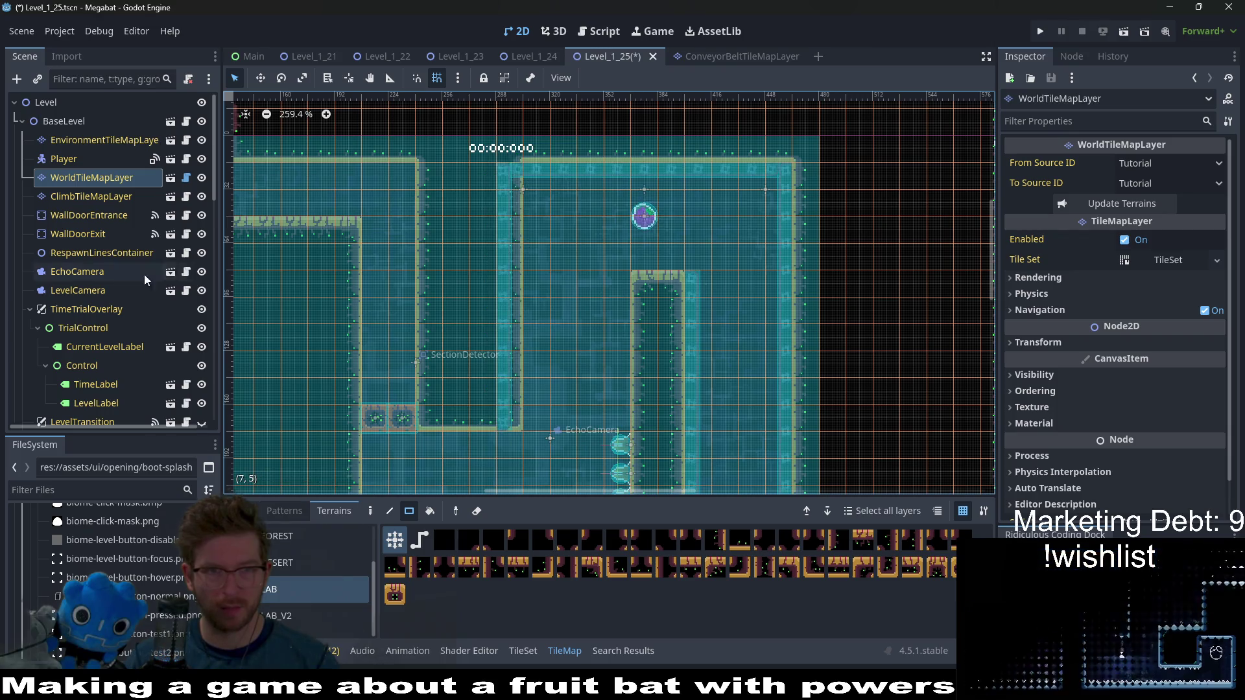
Select ConveyorBeltTileMapLayer6 in the Scene tree
scroll(161, 309, "down", 10)
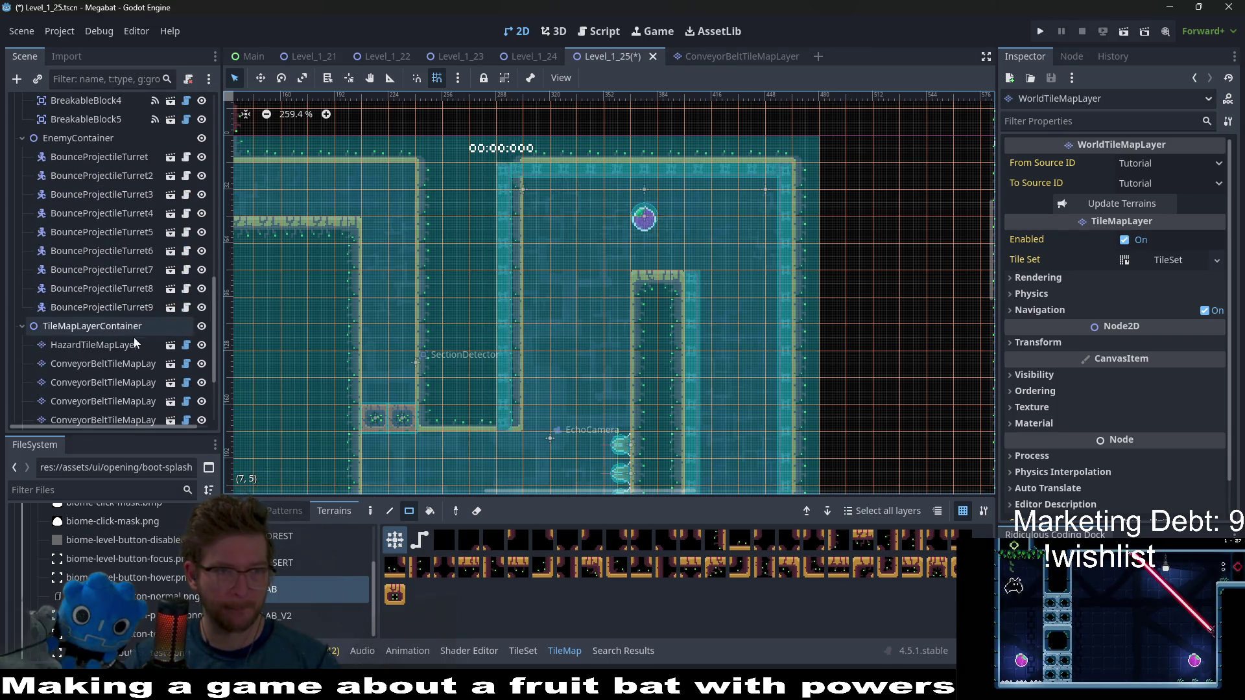
scroll(123, 363, "down", 3)
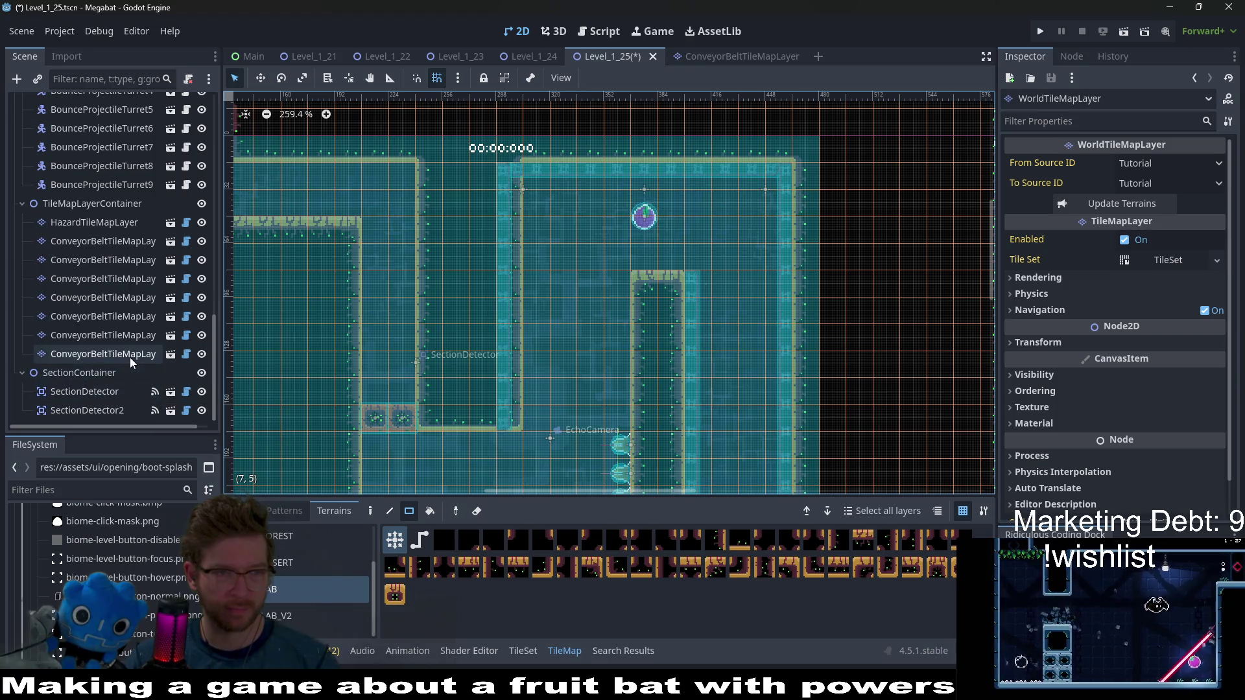
left_click(130, 358)
Nudge ConveyorBeltTileMapLayer6 two pixels to the right in Move mode
left_click(106, 337)
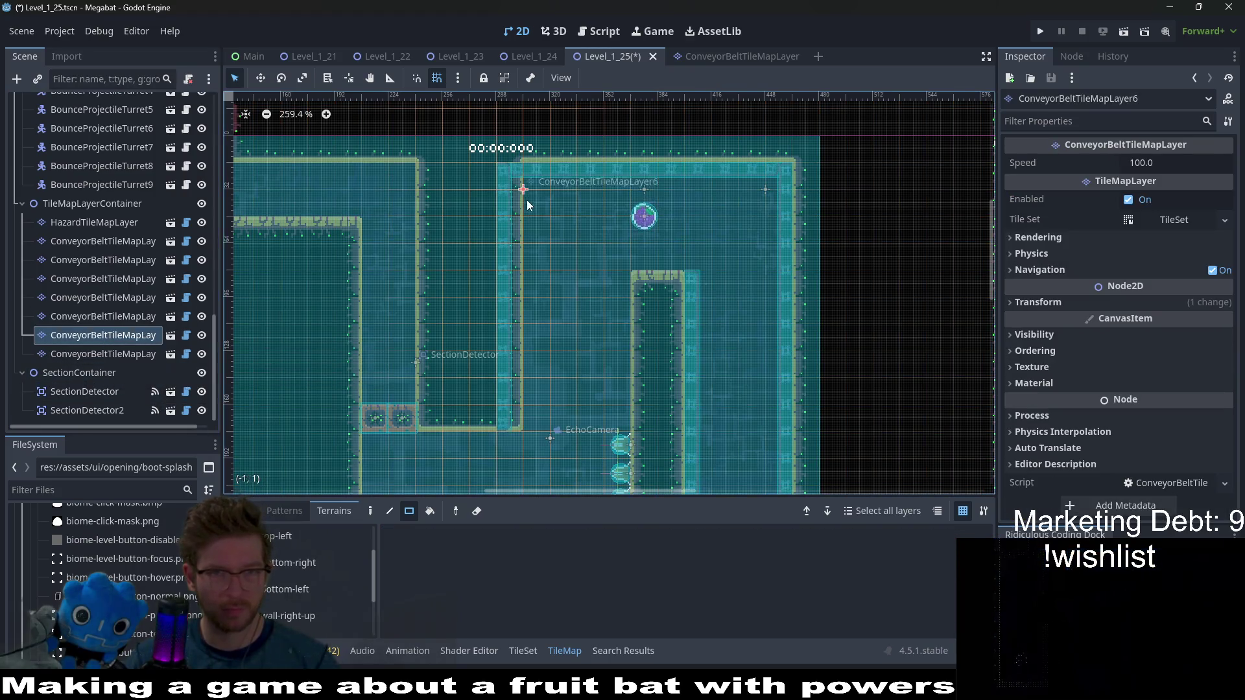
scroll(528, 201, "up", 4)
key("w")
key("Right")
key("Right")
key("Right")
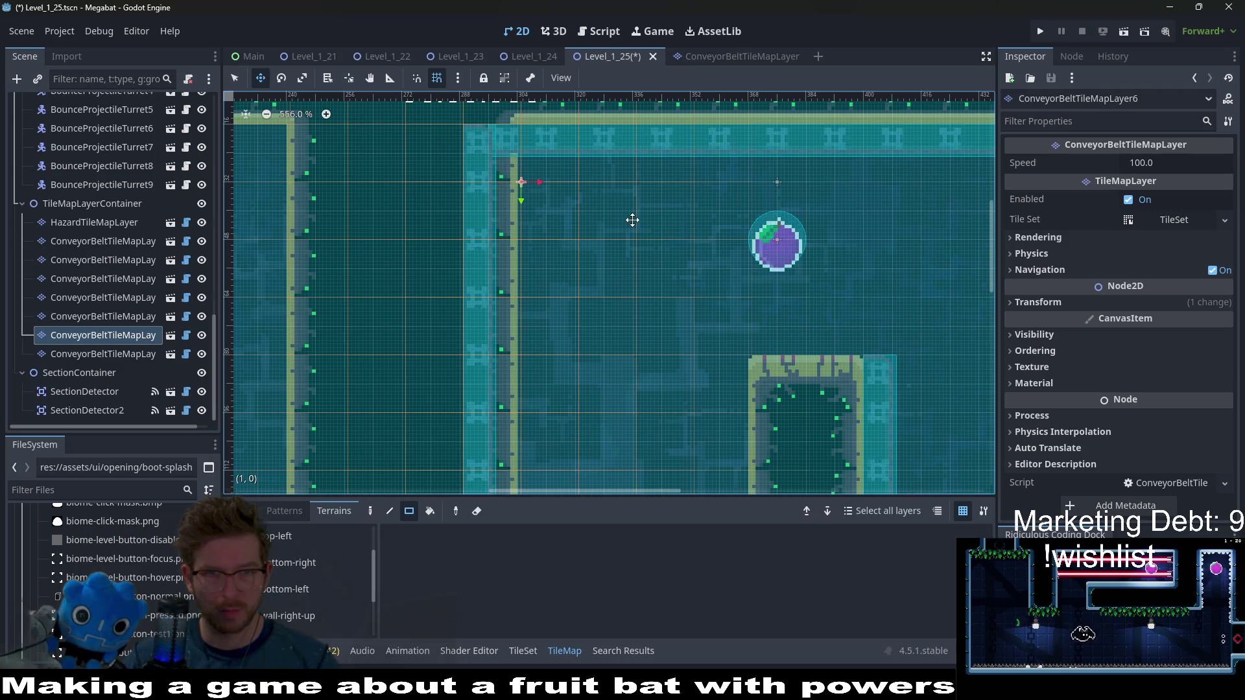
key("Right")
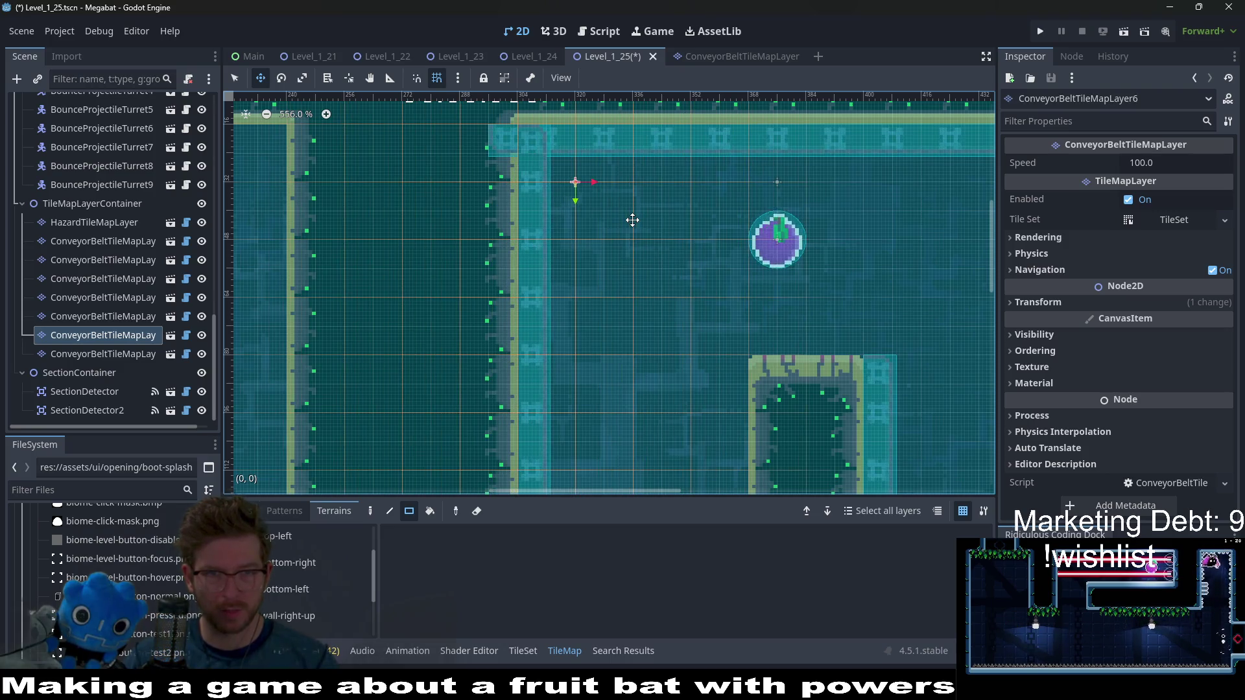
Select ConveyorBeltTileMapLayer5 and pick its bottom-left conveyor terrain
left_click(130, 316)
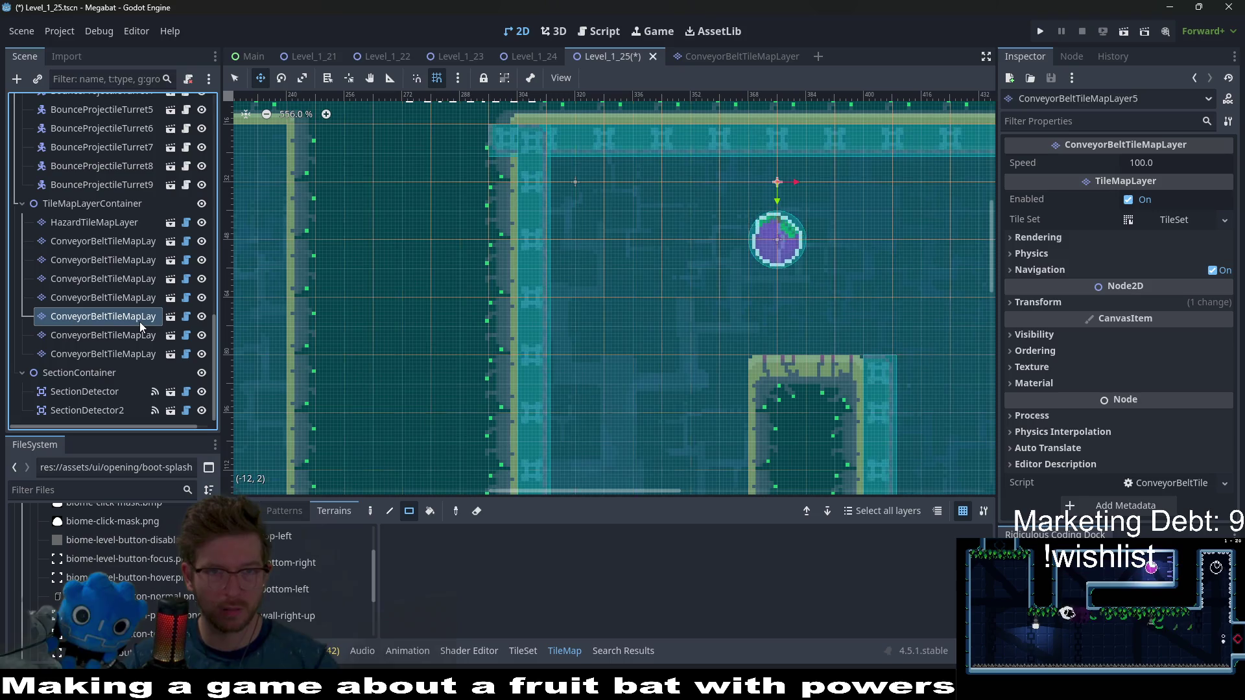
left_click(317, 596)
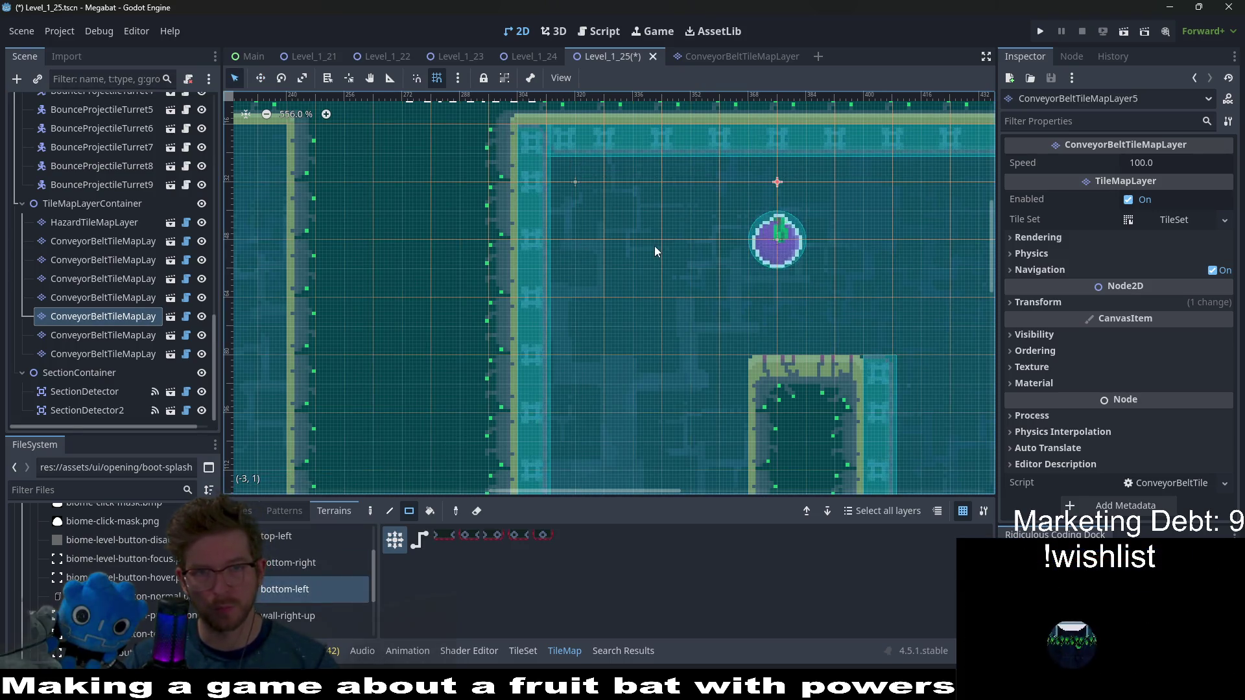
scroll(655, 247, "down", 3)
scroll(121, 264, "up", 5)
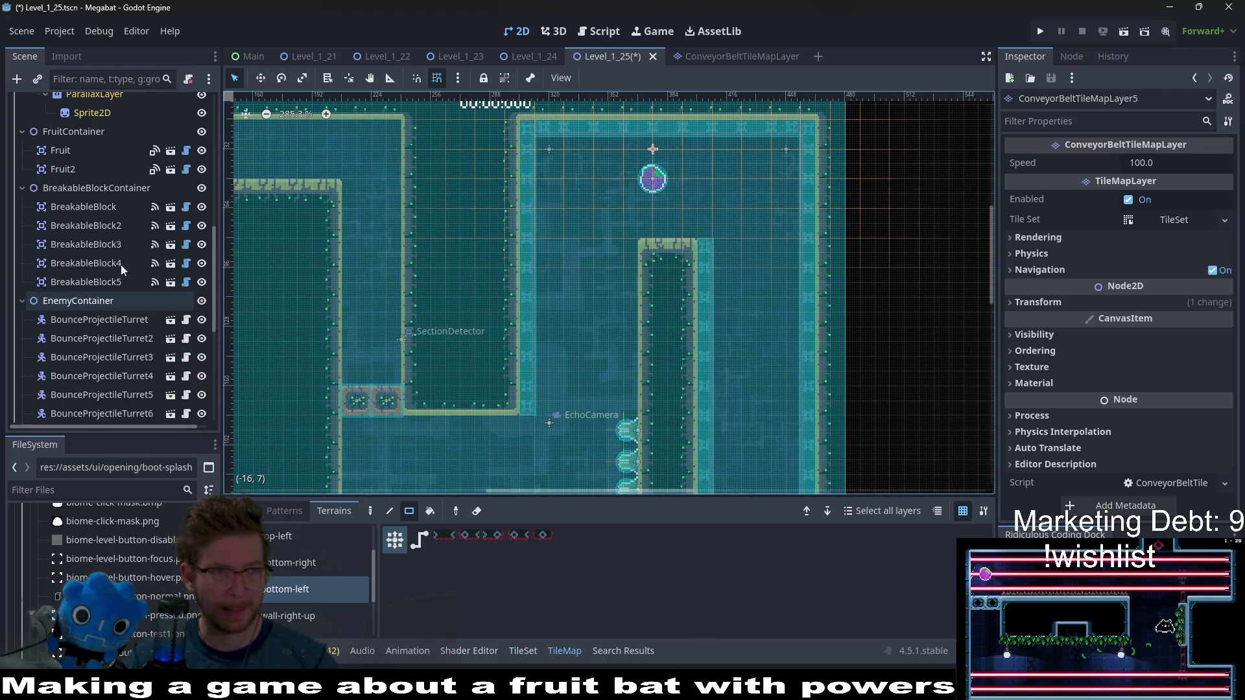
Select Fruit2 with Move mode active to check its placement
left_click(77, 170)
key("w")
scroll(643, 216, "up", 2)
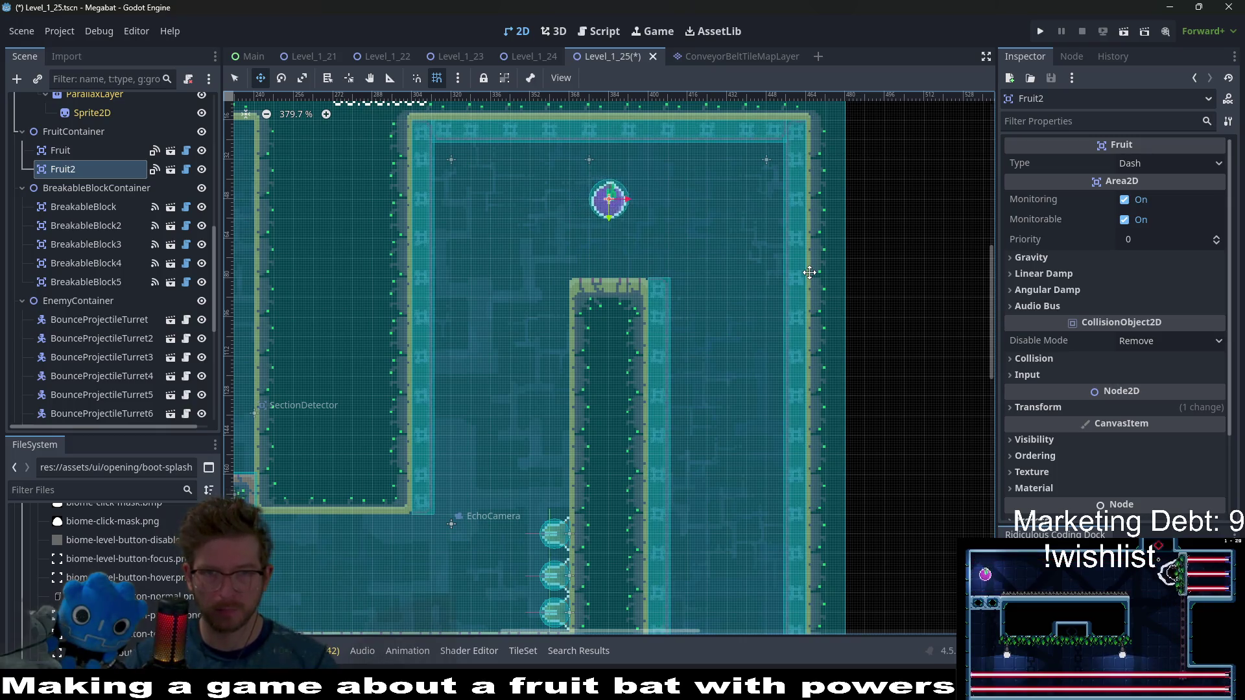
scroll(525, 337, "down", 4)
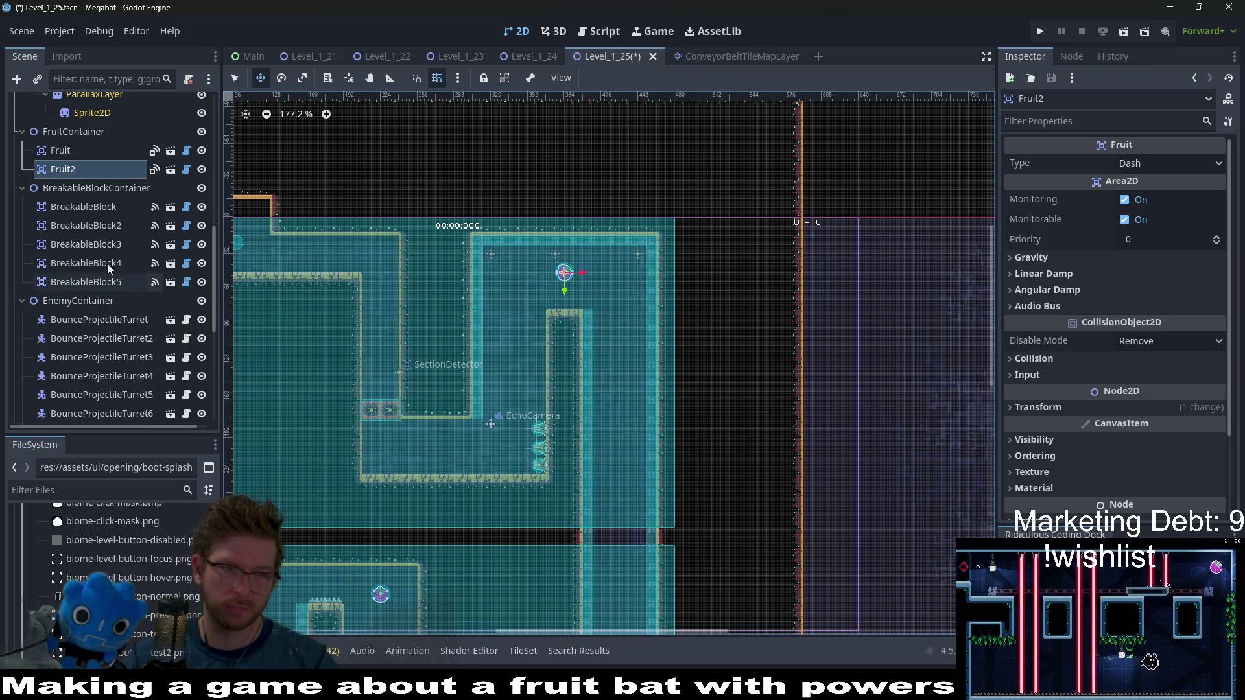
scroll(85, 323, "down", 5)
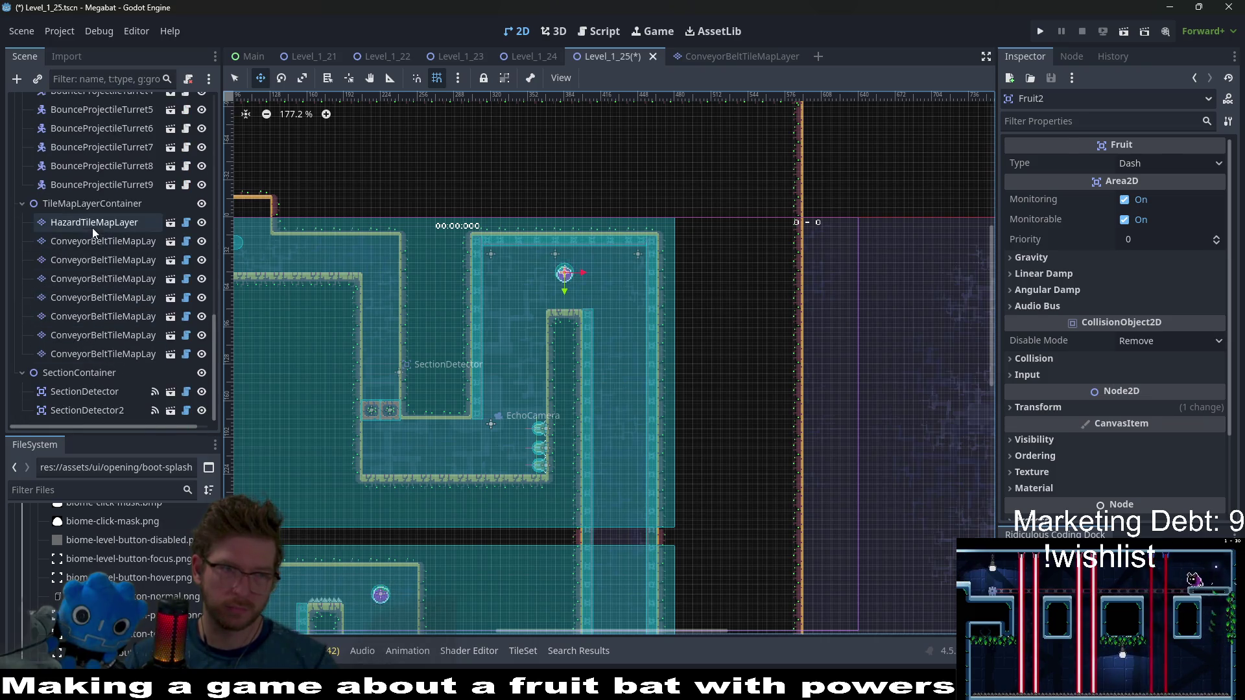
Select HazardTileMapLayer, return to Select mode, and save Level_1_25
left_click(92, 224)
key("q")
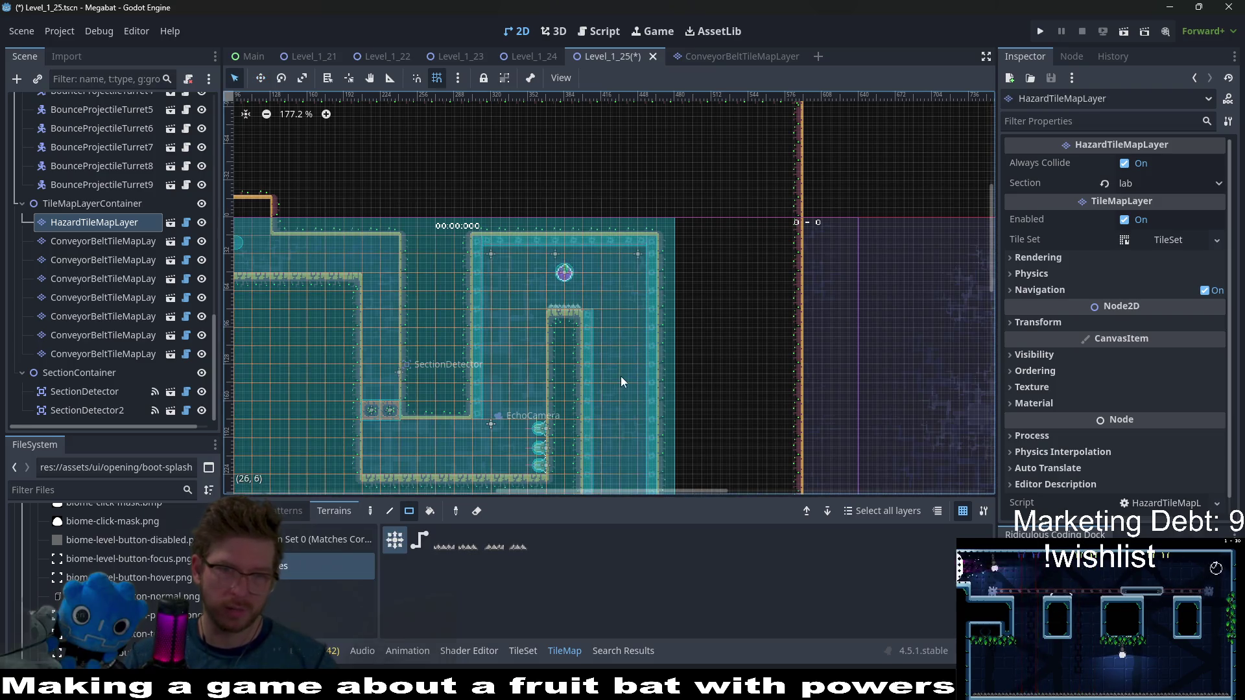
scroll(620, 376, "down", 3)
scroll(582, 169, "down", 5)
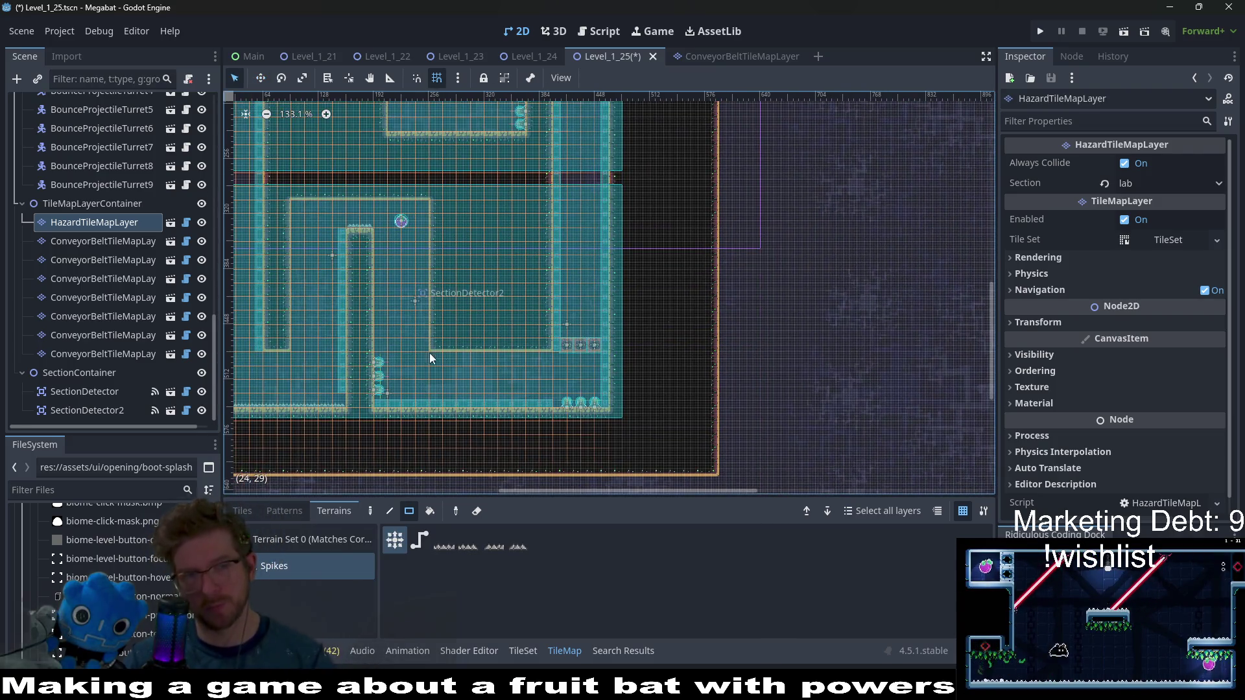
scroll(492, 278, "up", 2)
scroll(492, 277, "left", 4)
key("ctrl+s")
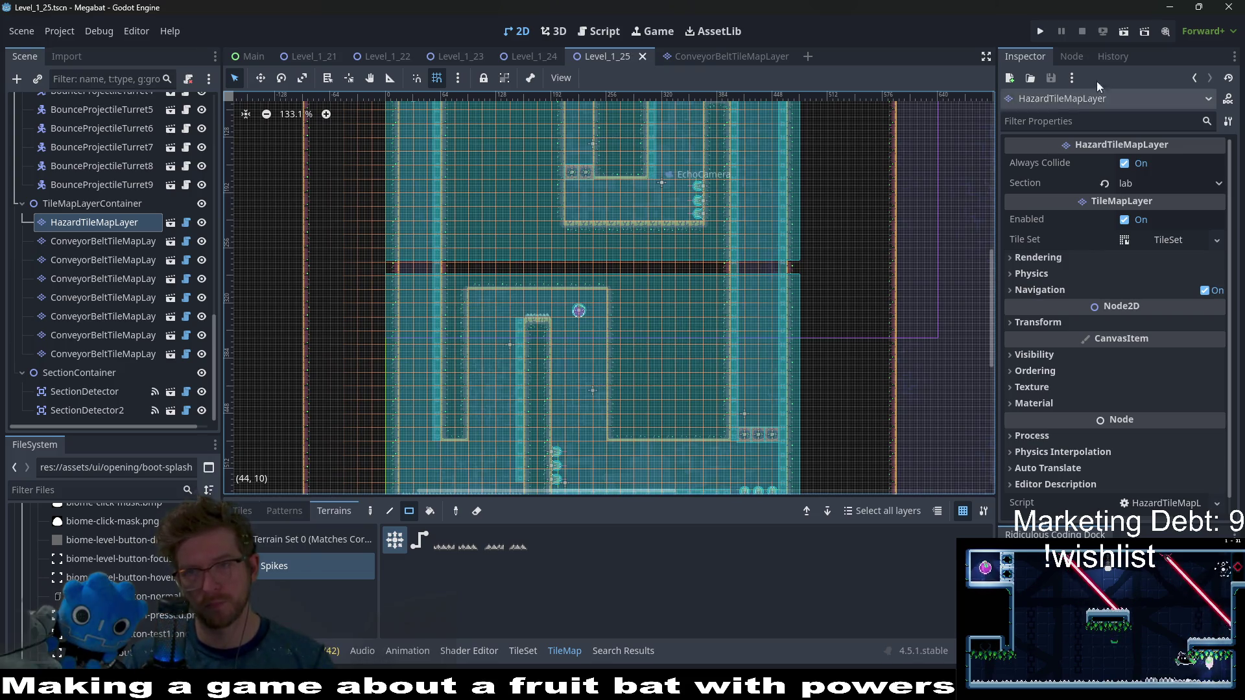
Playtest the level, flying the bat right, left, up and down the left wall after respawning
left_click(1127, 33)
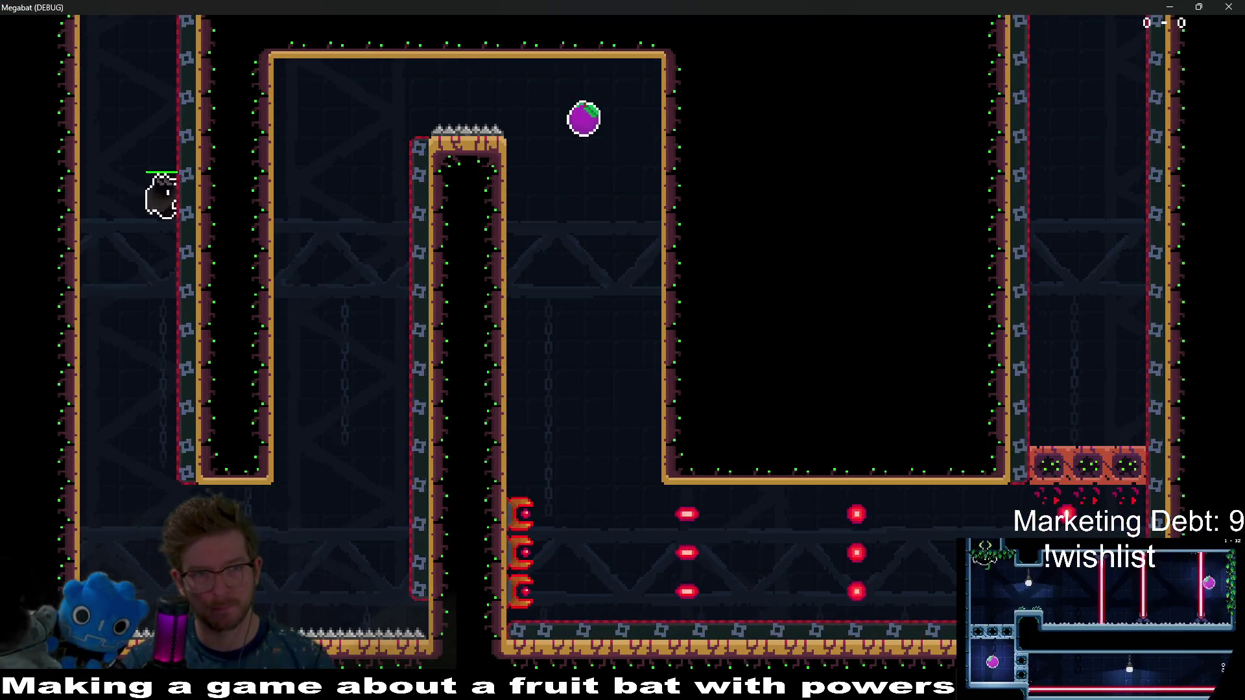
key("Right")
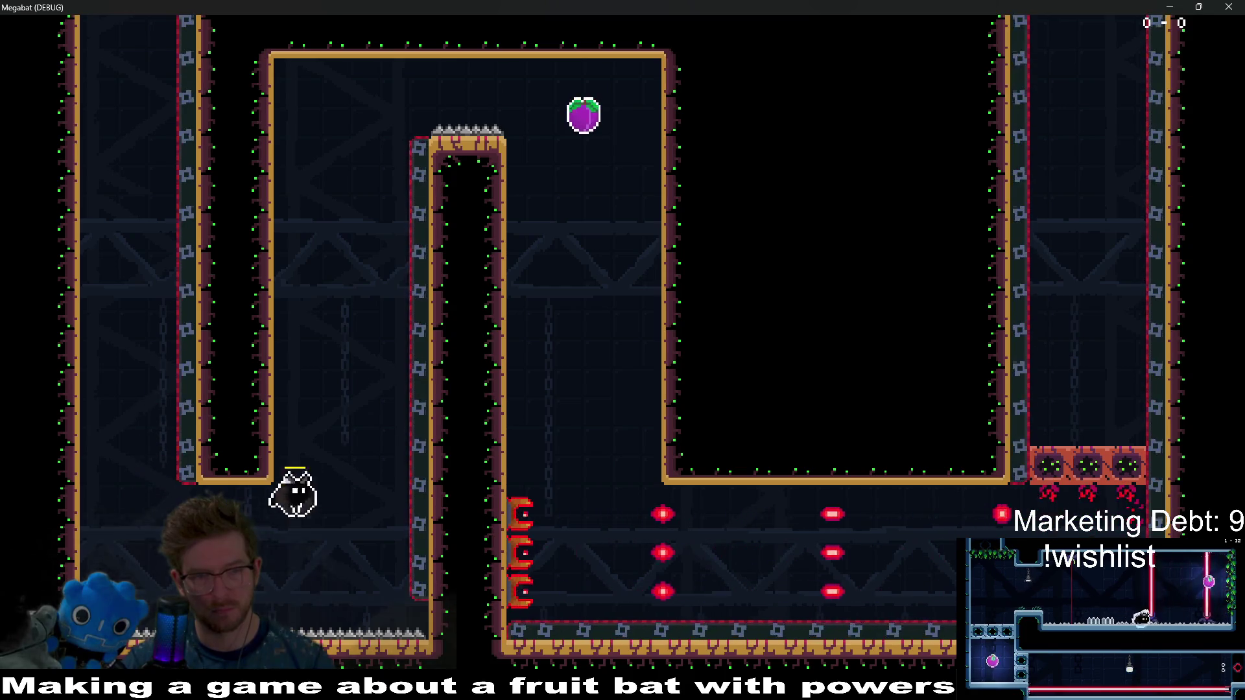
key("Left")
key("Left")
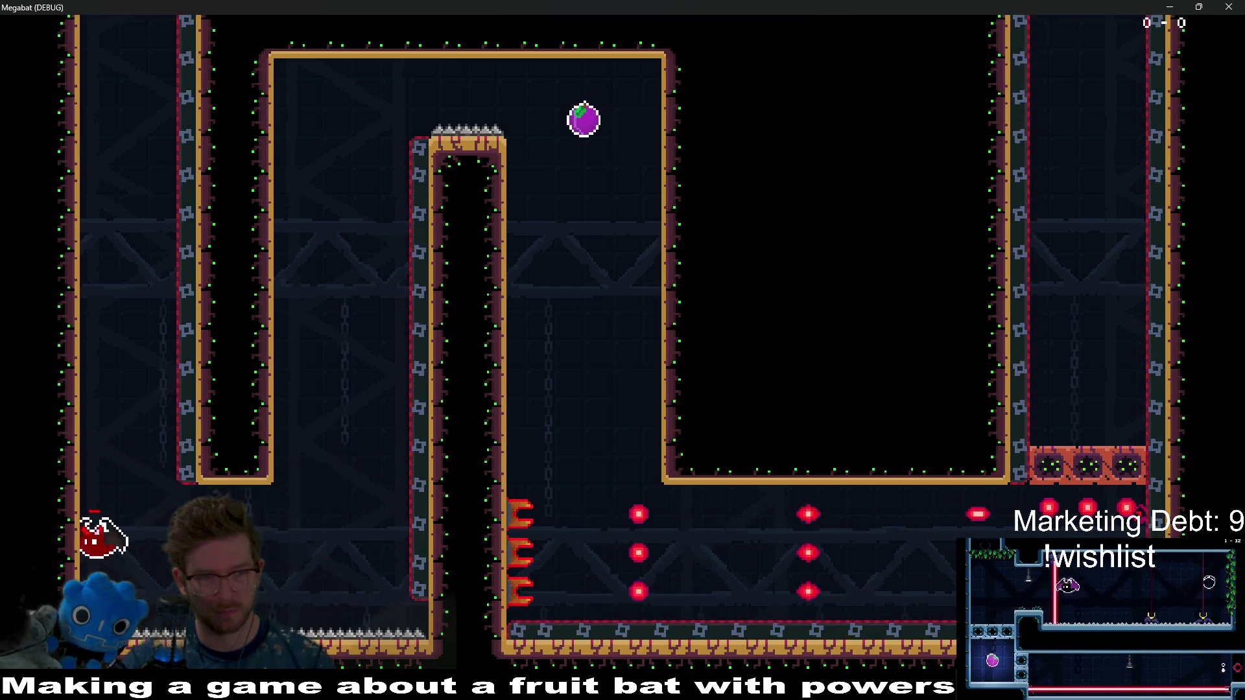
key("Right")
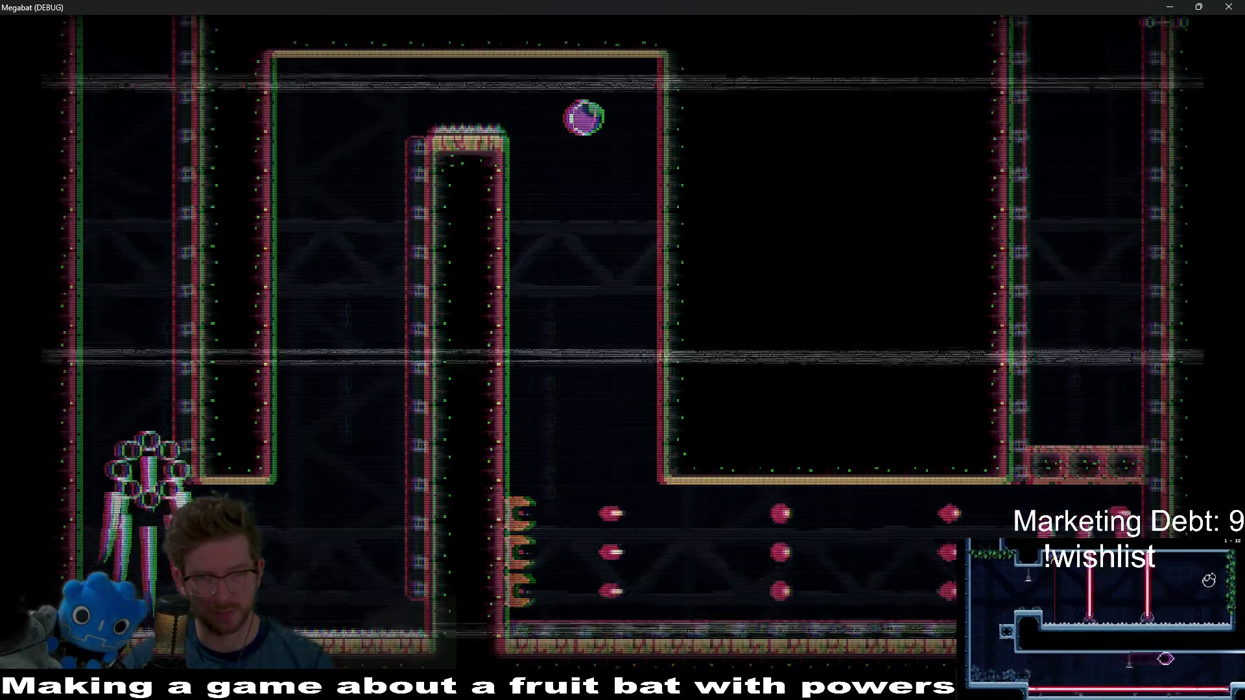
key("Left")
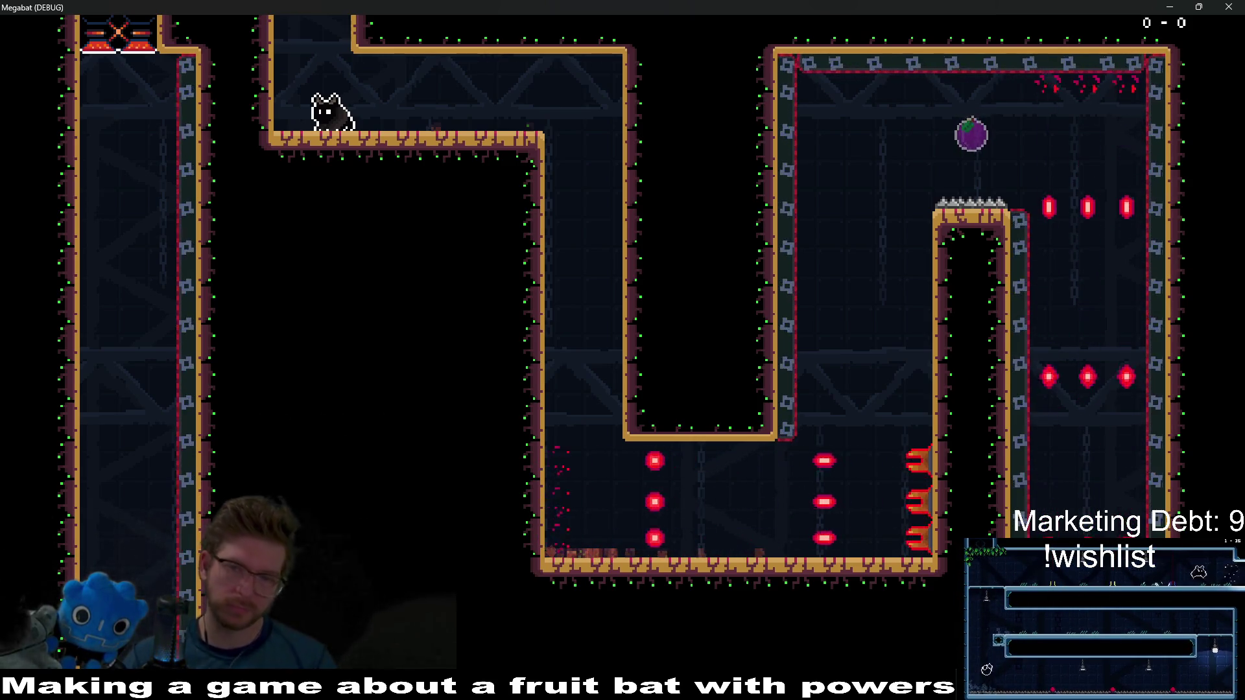
Close the Megabat playtest window and return to the editor
left_click(1228, 7)
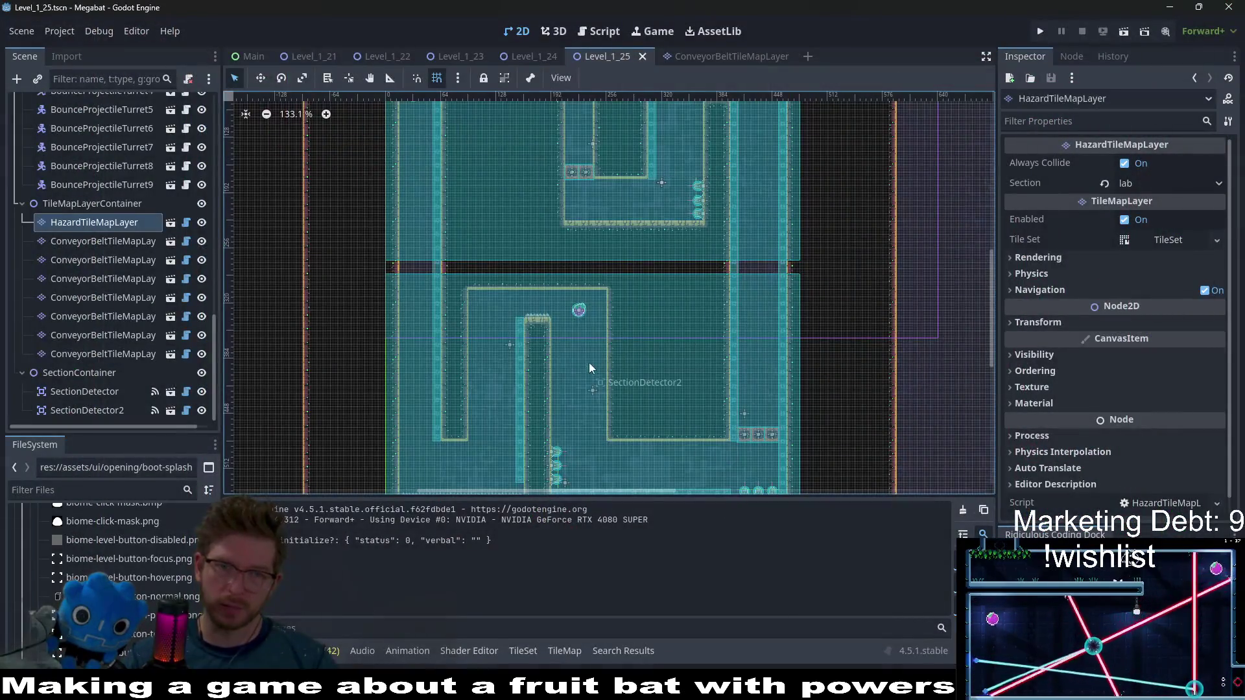
scroll(589, 363, "up", 5)
scroll(114, 224, "up", 10)
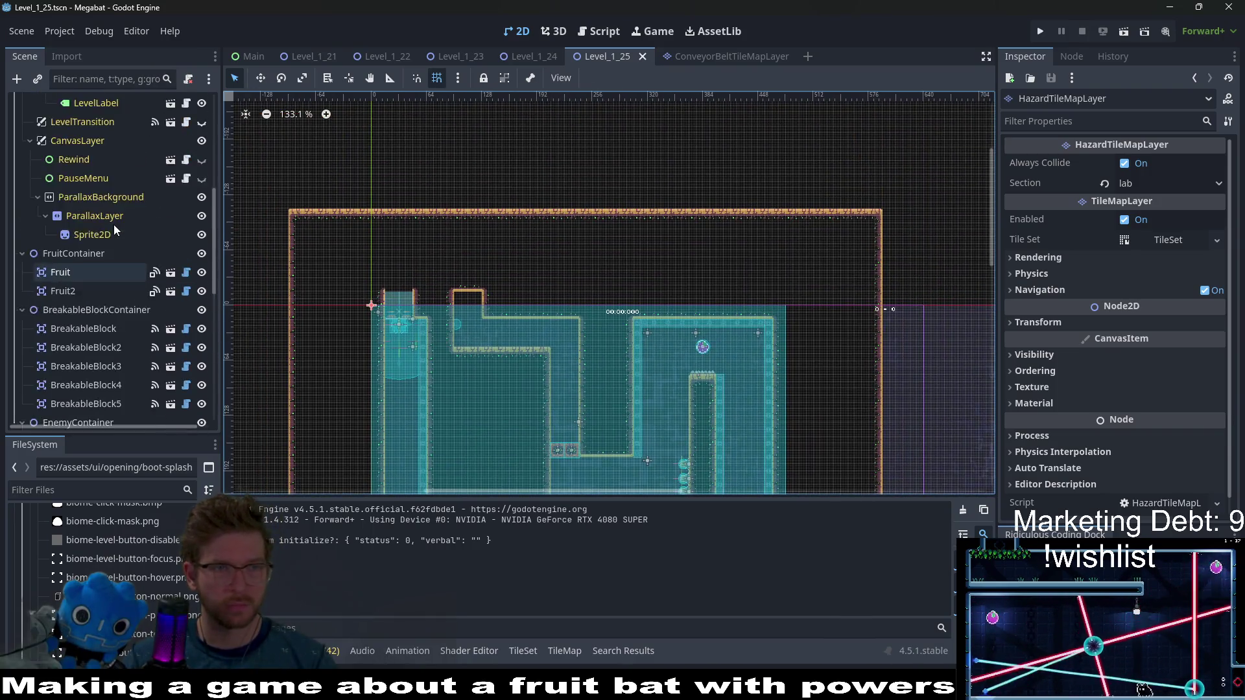
scroll(114, 225, "up", 3)
Show WorldTileMapLayer's LAB terrain set, then select WallDoorExit
left_click(91, 179)
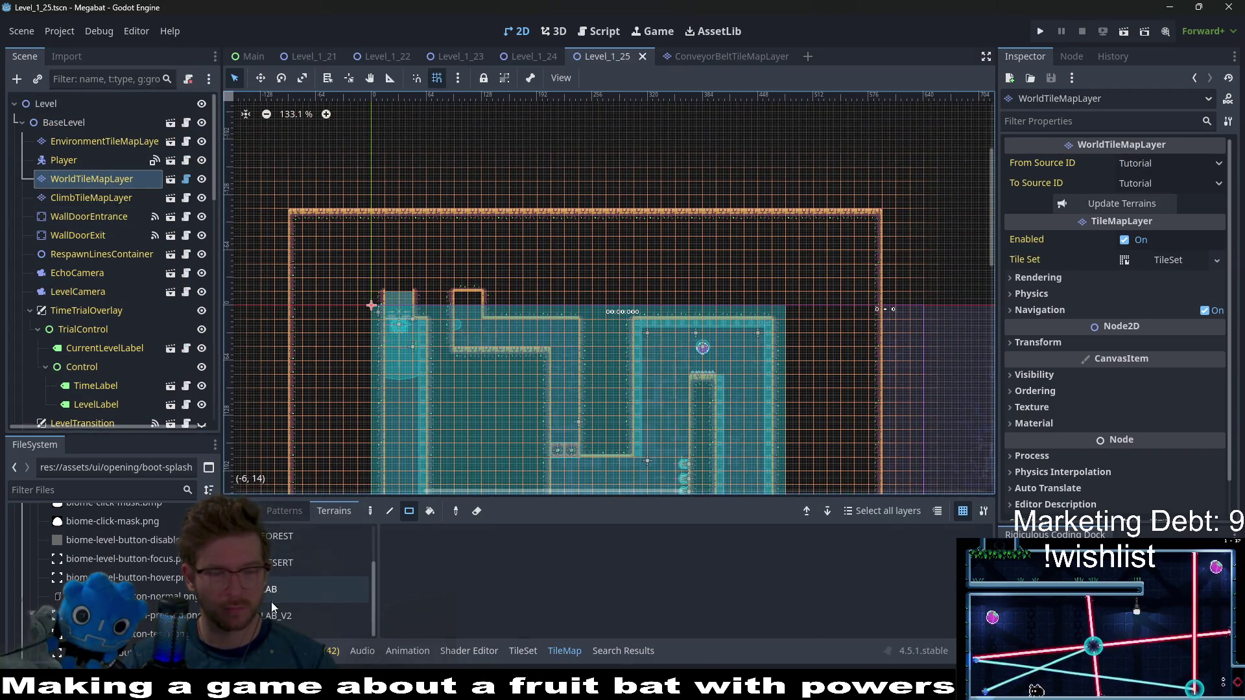
left_click(289, 590)
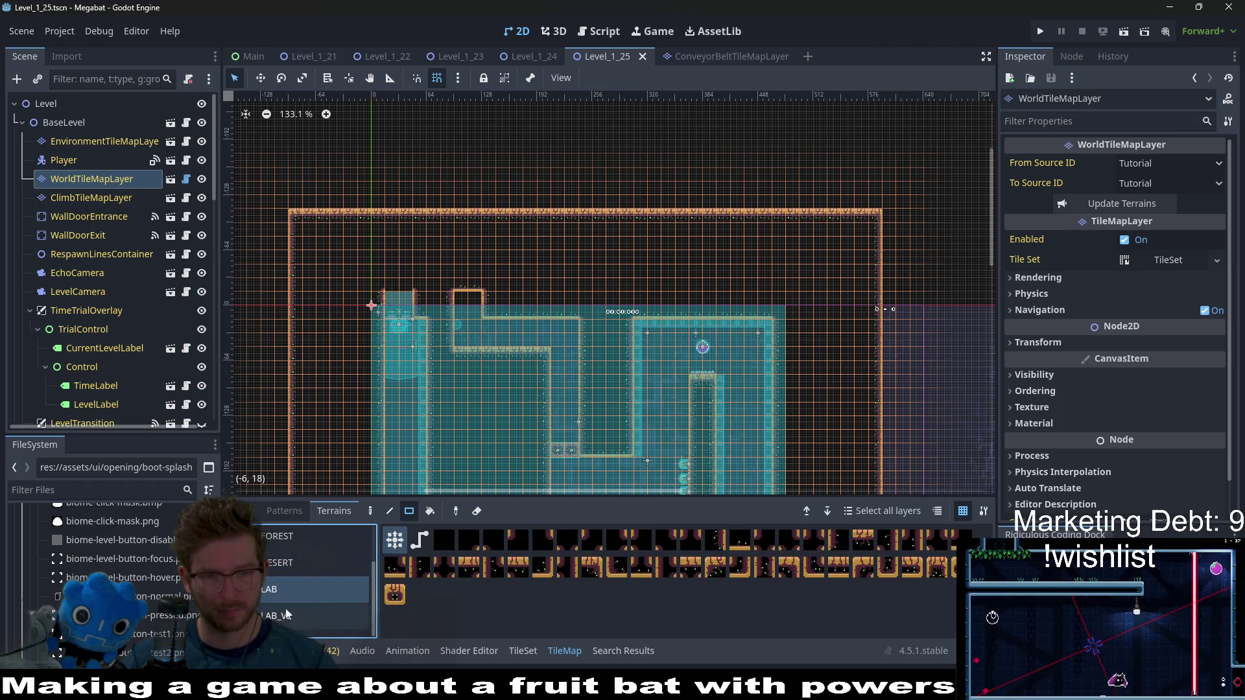
scroll(543, 403, "up", 4)
scroll(551, 376, "up", 3)
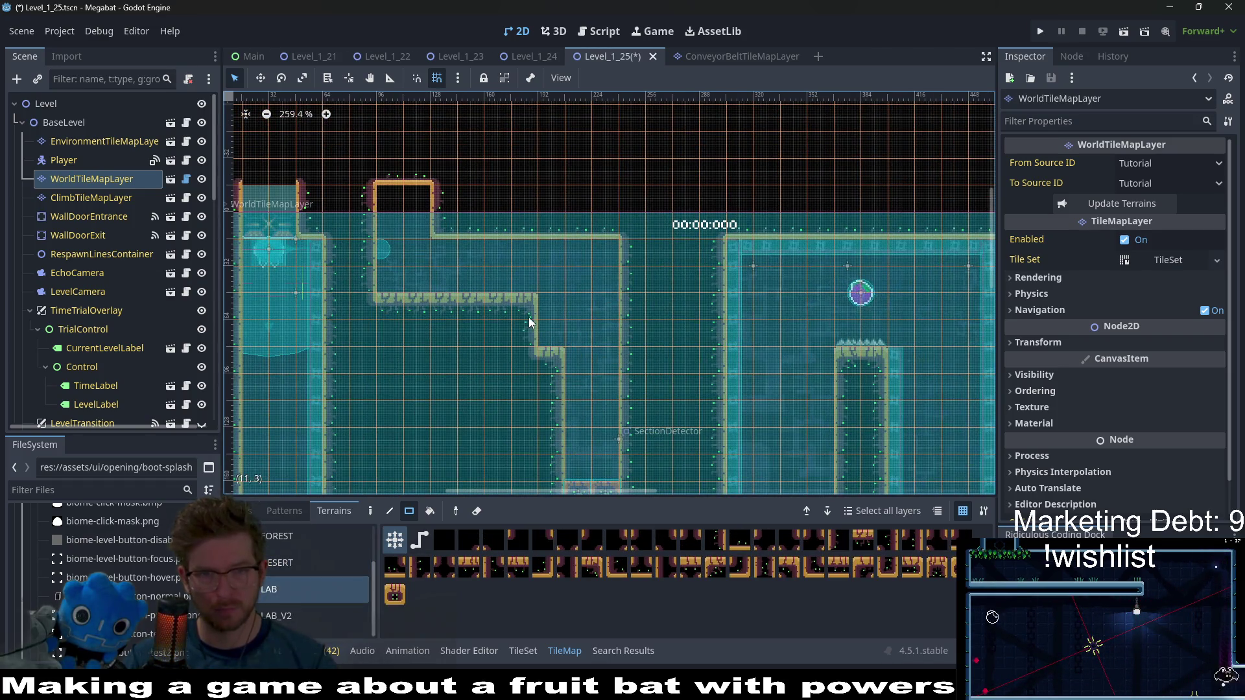
scroll(616, 324, "down", 3)
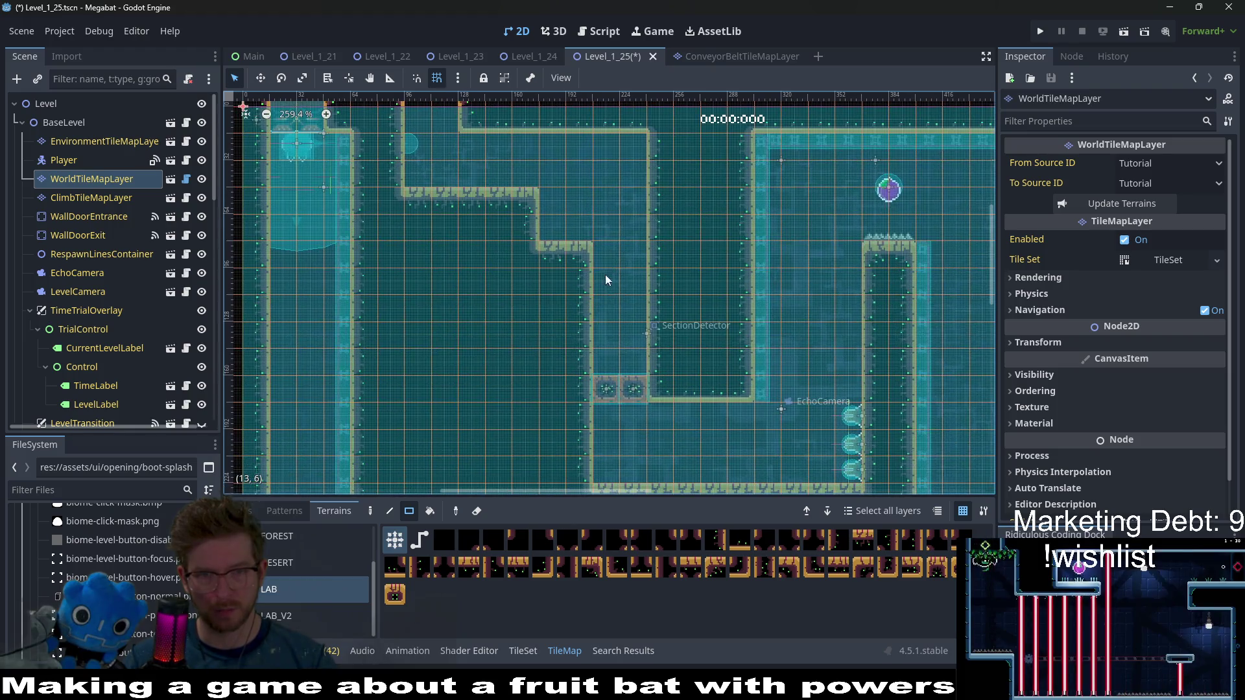
scroll(602, 285, "up", 3)
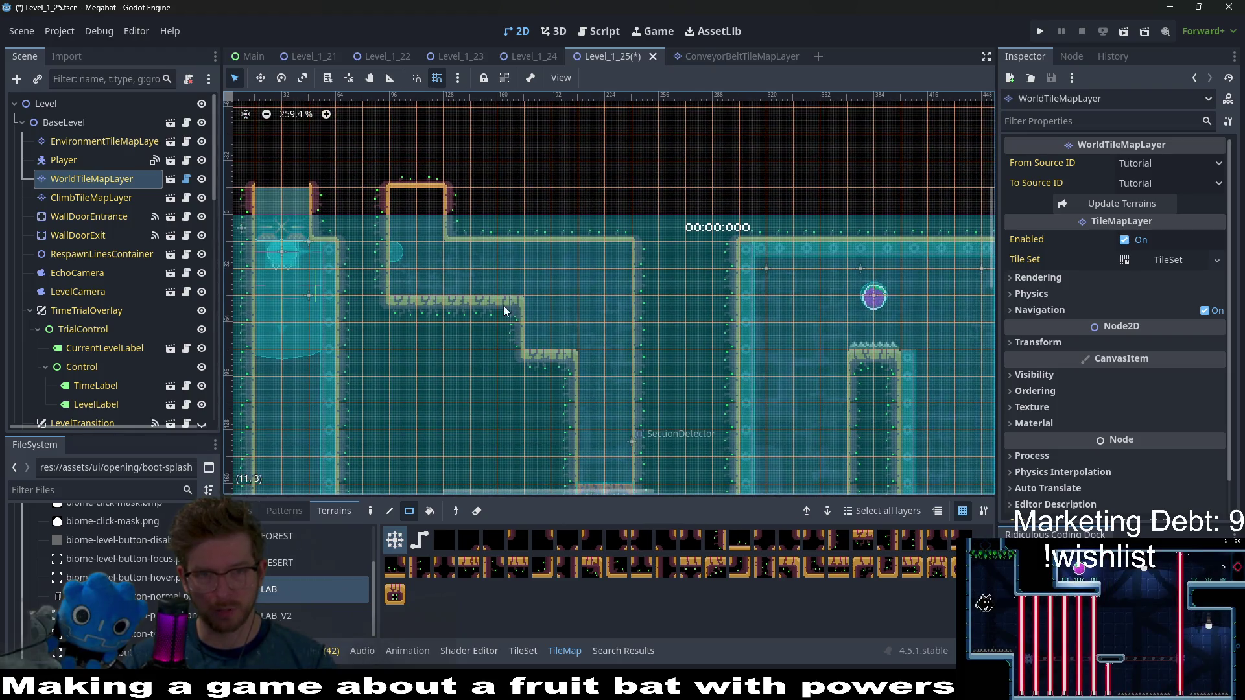
left_click(104, 235)
Zoom in on WallDoorExit at the level's top-left and save Level_1_25
scroll(765, 274, "down", 10)
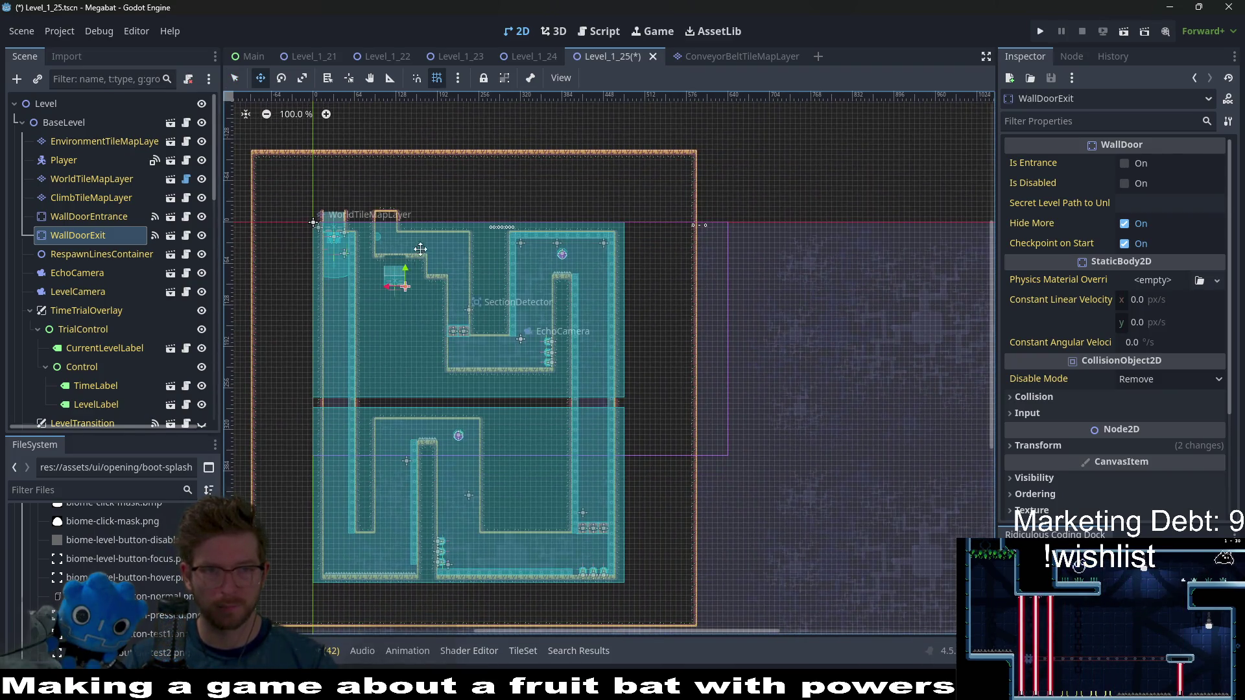
scroll(407, 225, "up", 5)
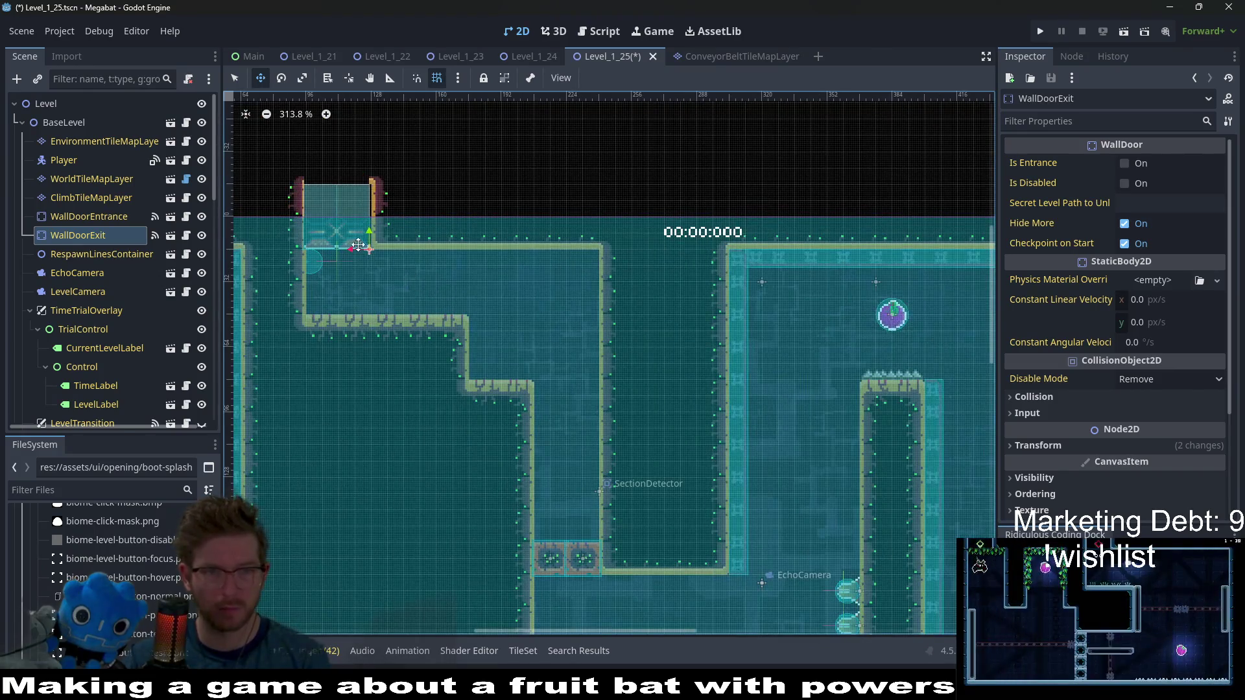
scroll(358, 245, "up", 4)
scroll(355, 249, "down", 3)
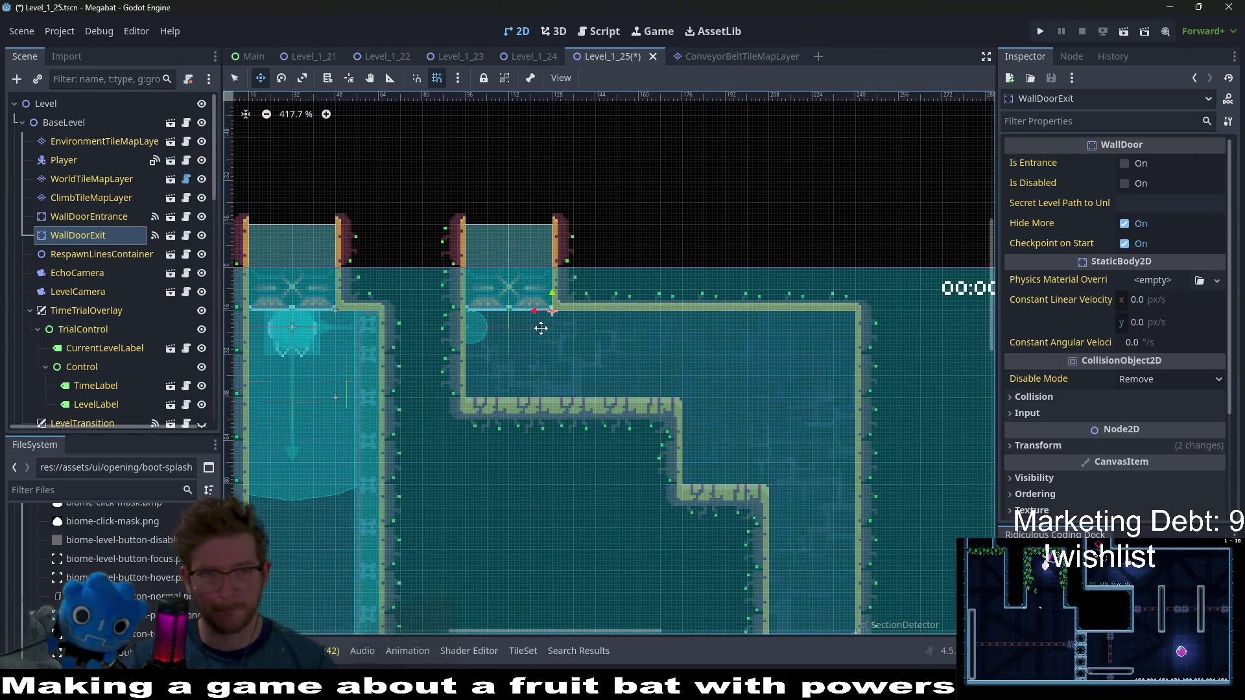
key("ctrl+s")
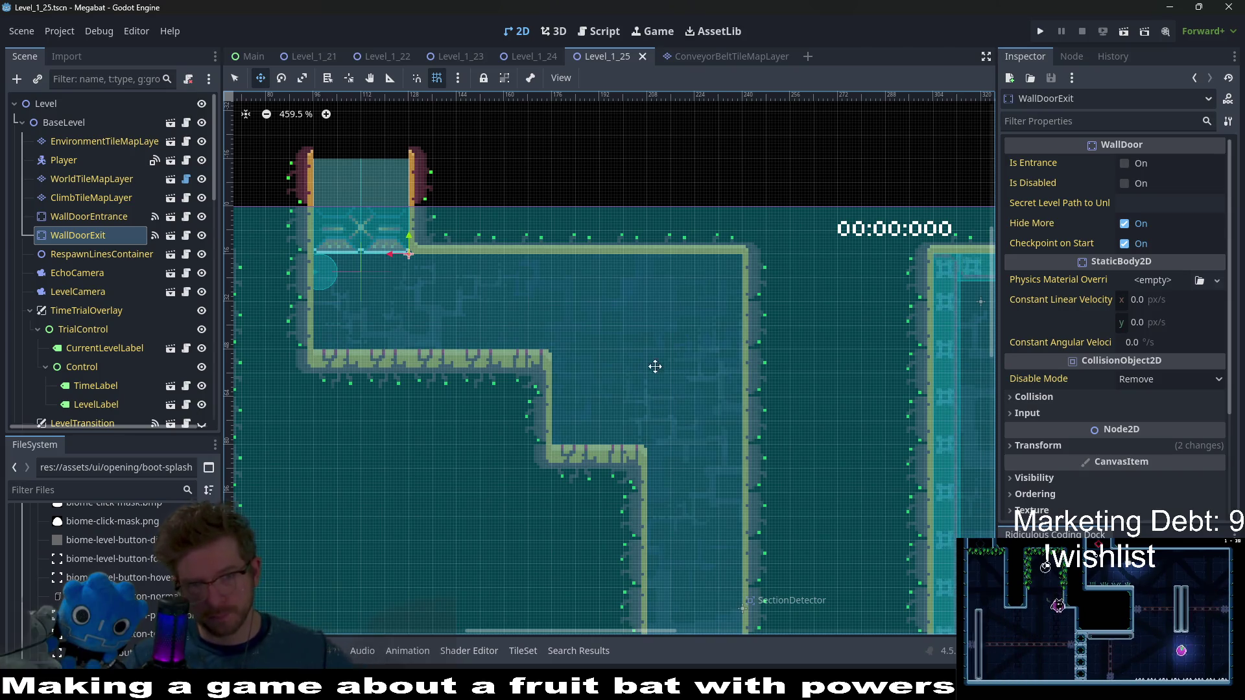
scroll(655, 366, "down", 3)
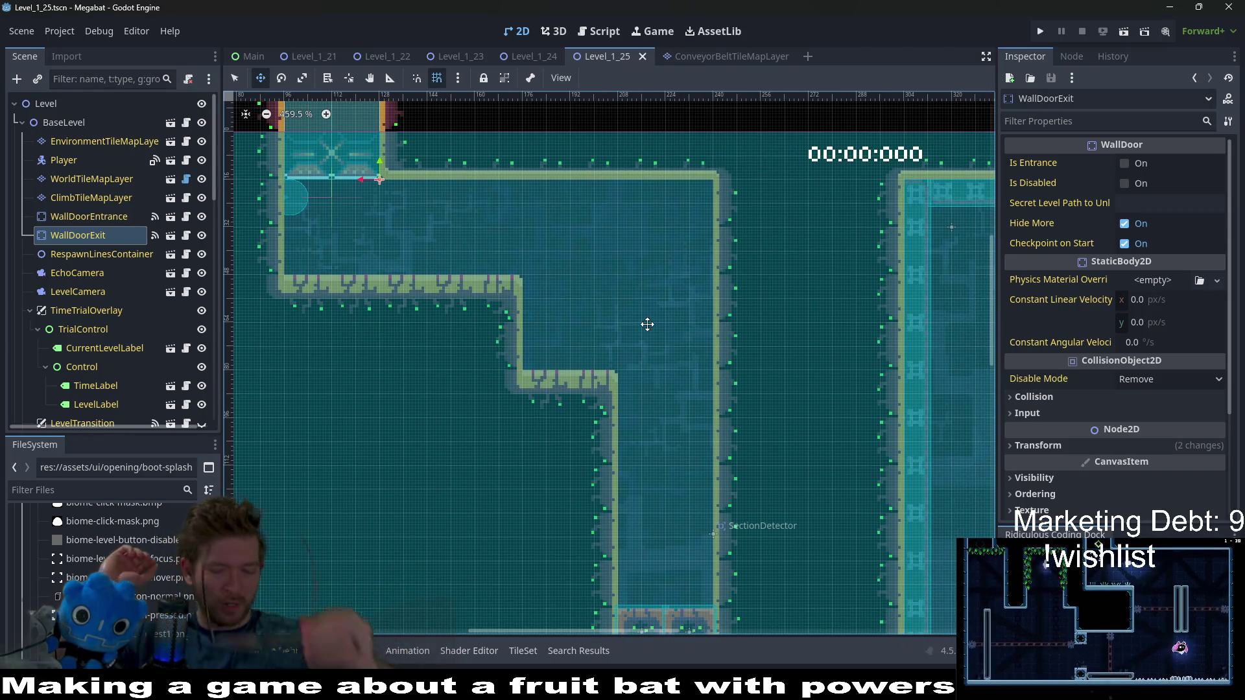